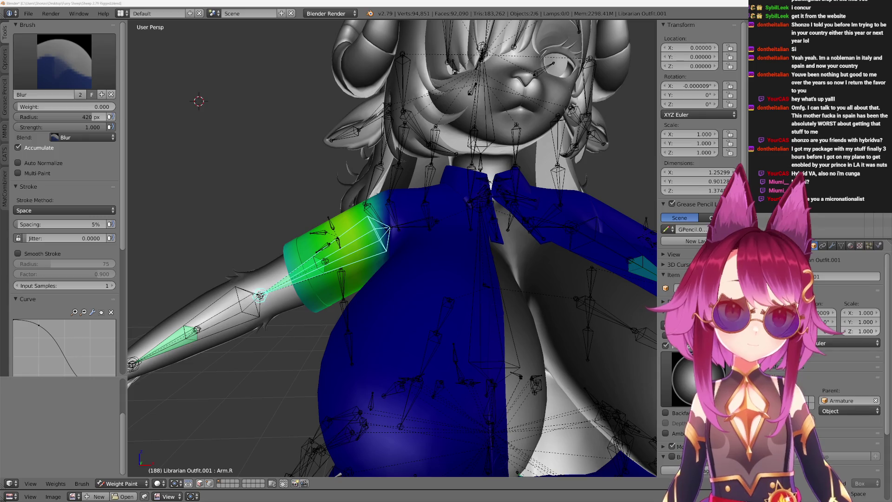
Bring the Chrome window with the manuscript photo to the front.
key("alt+Tab")
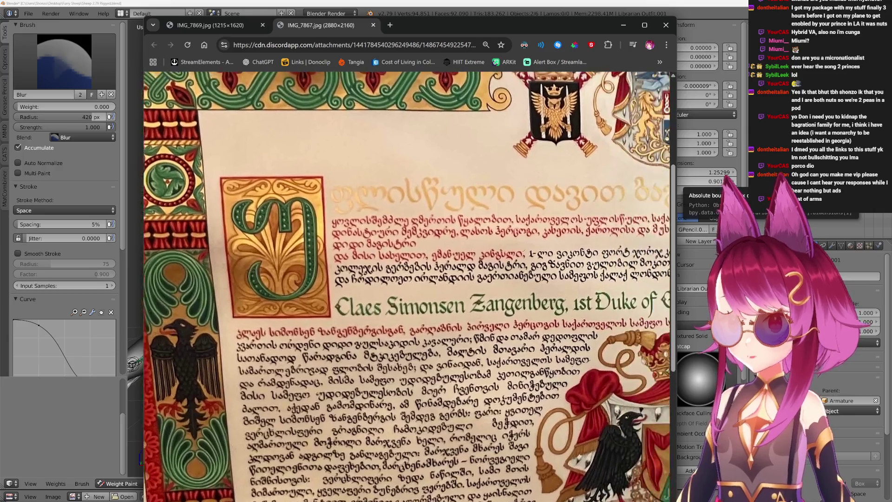
scroll(408, 285, "right", 5)
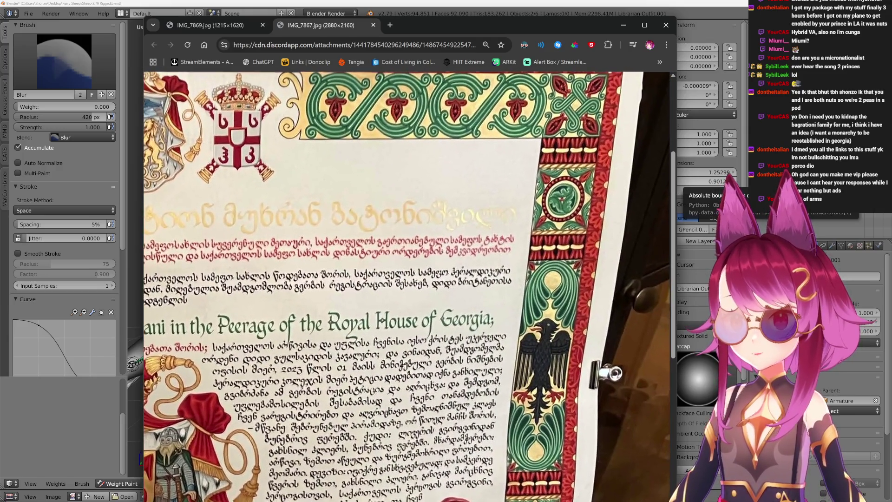
scroll(408, 286, "left", 3)
scroll(407, 285, "up", 2)
scroll(408, 285, "left", 5)
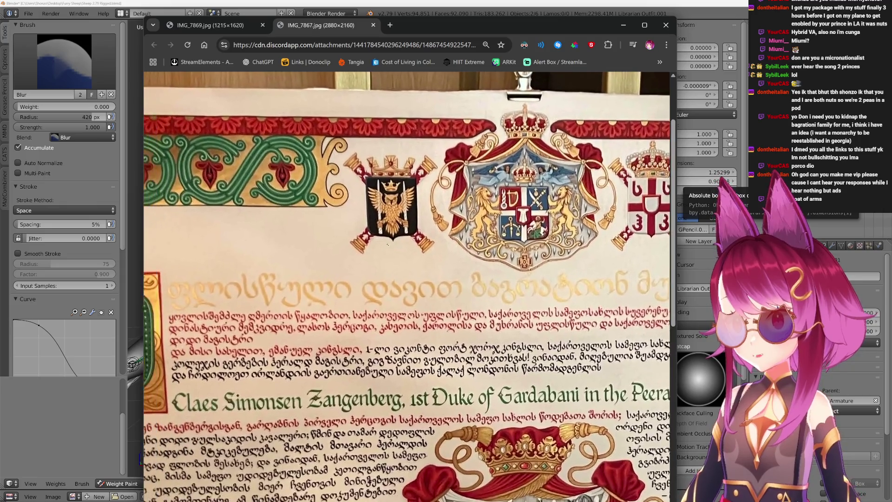
scroll(408, 286, "down", 2)
scroll(408, 286, "down", 2)
scroll(408, 286, "right", 3)
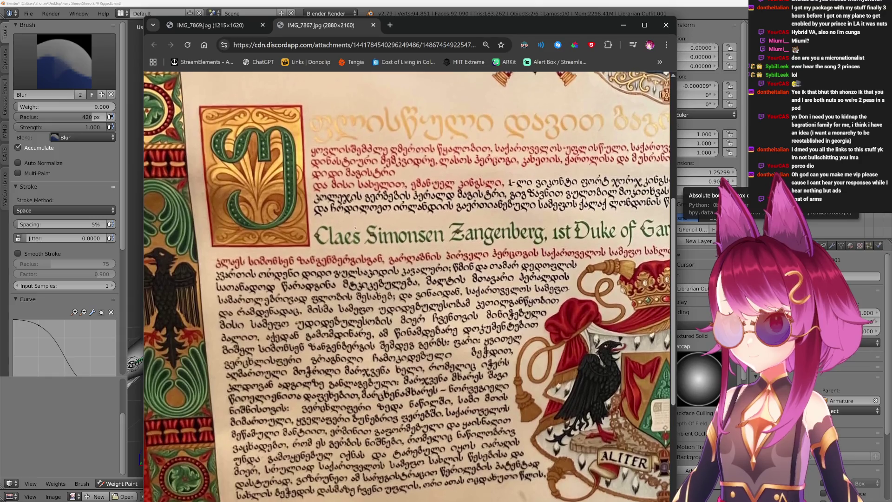
scroll(407, 286, "right", 3)
scroll(408, 286, "up", 2)
scroll(407, 287, "right", 3)
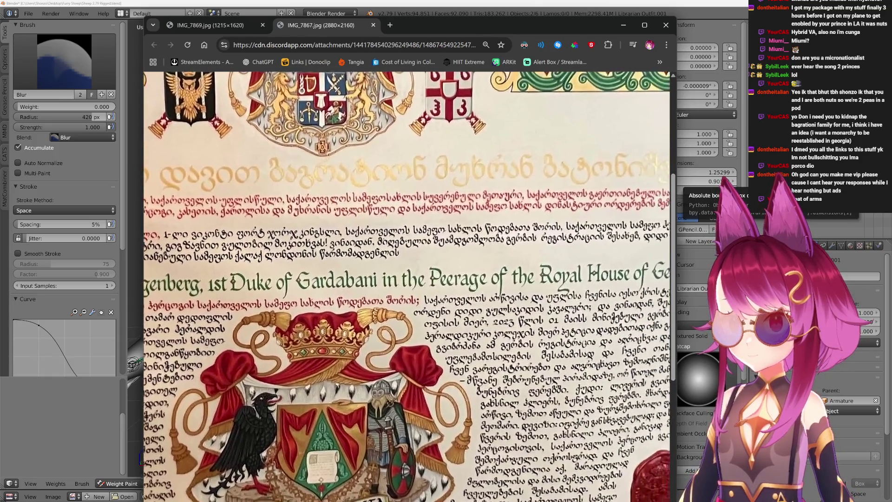
scroll(408, 286, "right", 1)
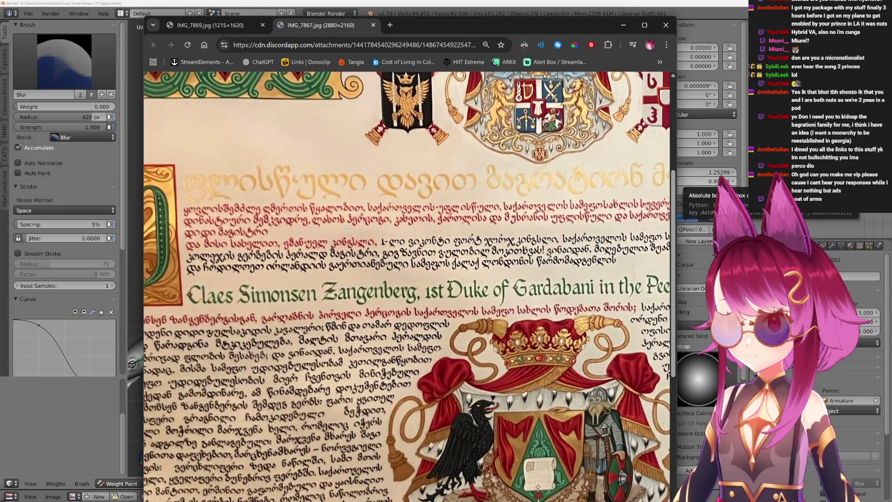
scroll(408, 286, "right", 1)
scroll(407, 285, "right", 2)
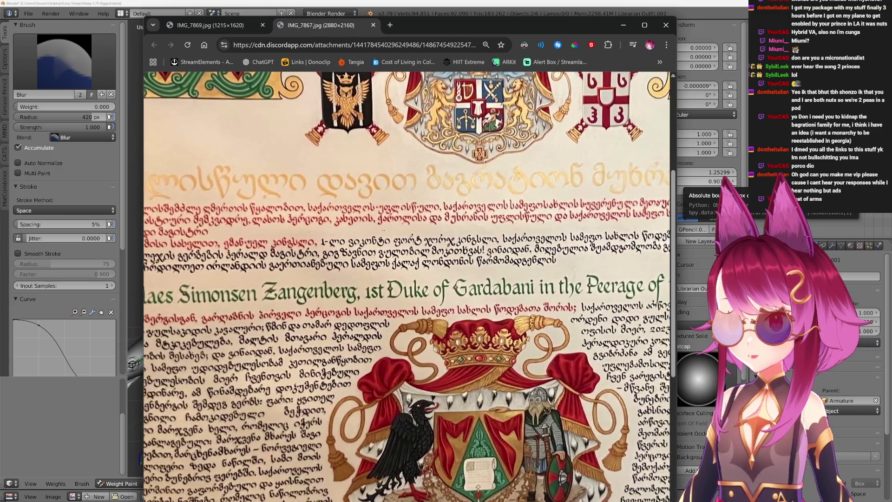
scroll(408, 286, "right", 1)
scroll(407, 285, "right", 1)
scroll(408, 285, "right", 1)
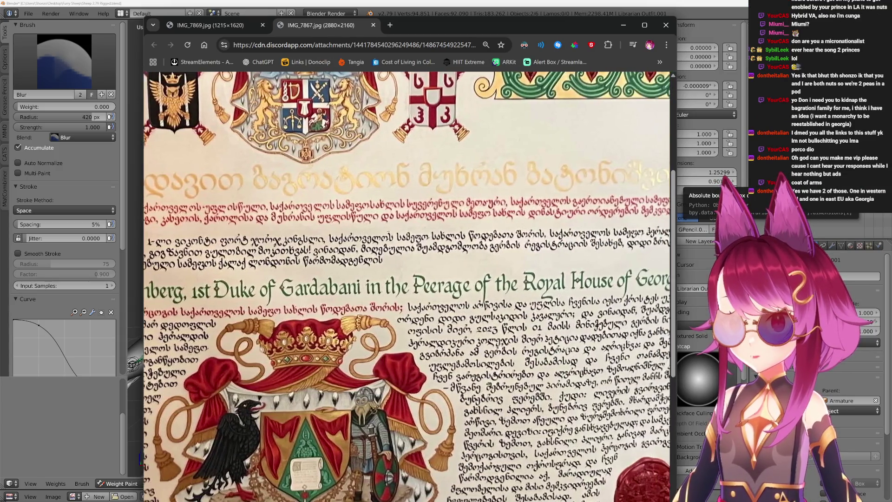
scroll(407, 285, "right", 1)
scroll(408, 286, "right", 1)
scroll(407, 286, "right", 1)
scroll(408, 286, "left", 5)
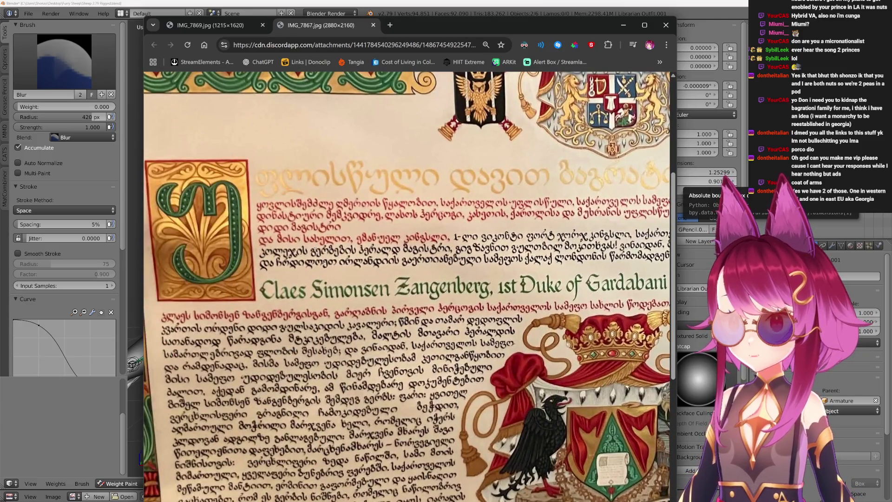
scroll(350, 248, "right", 1)
scroll(350, 246, "right", 2)
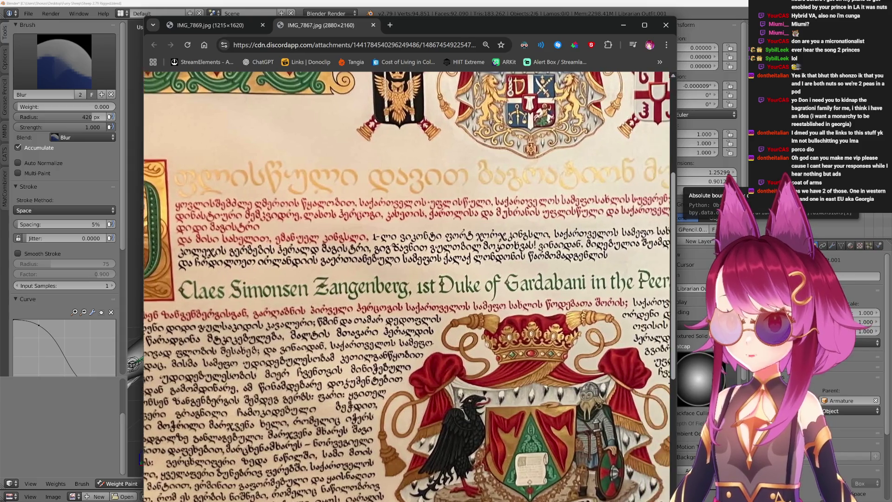
scroll(407, 286, "right", 1)
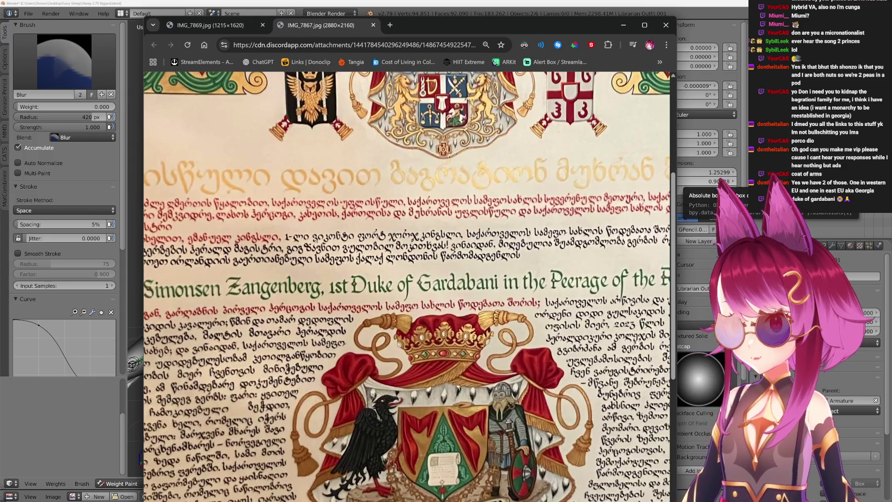
scroll(406, 286, "right", 1)
scroll(406, 286, "right", 1)
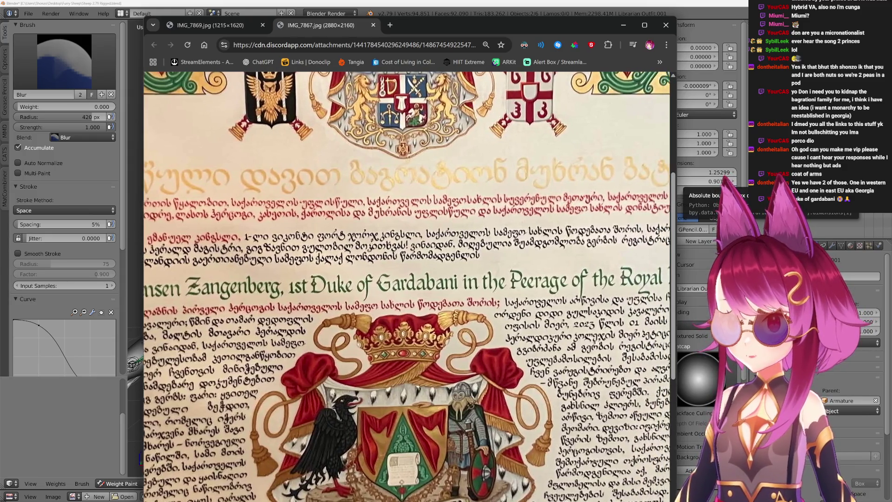
scroll(406, 286, "right", 1)
scroll(406, 286, "right", 1)
scroll(406, 286, "right", 1)
scroll(406, 286, "right", 1)
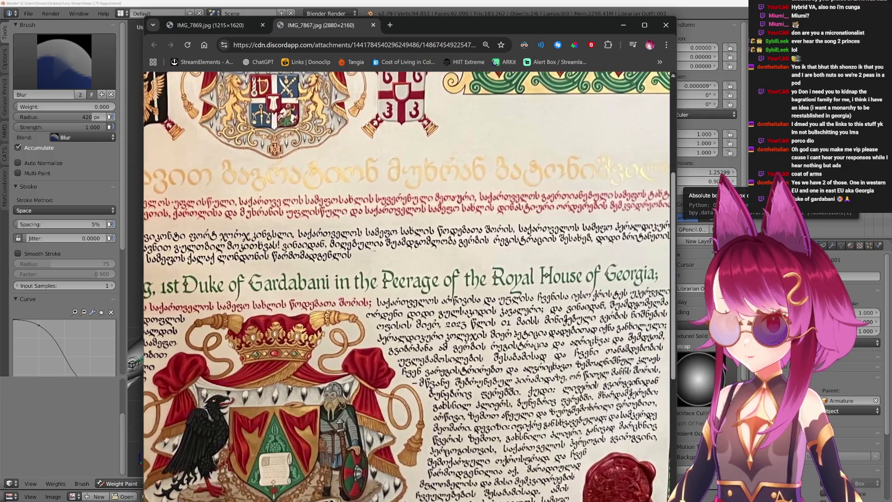
scroll(406, 286, "right", 1)
scroll(406, 286, "right", 1)
scroll(353, 276, "left", 3)
scroll(353, 275, "left", 3)
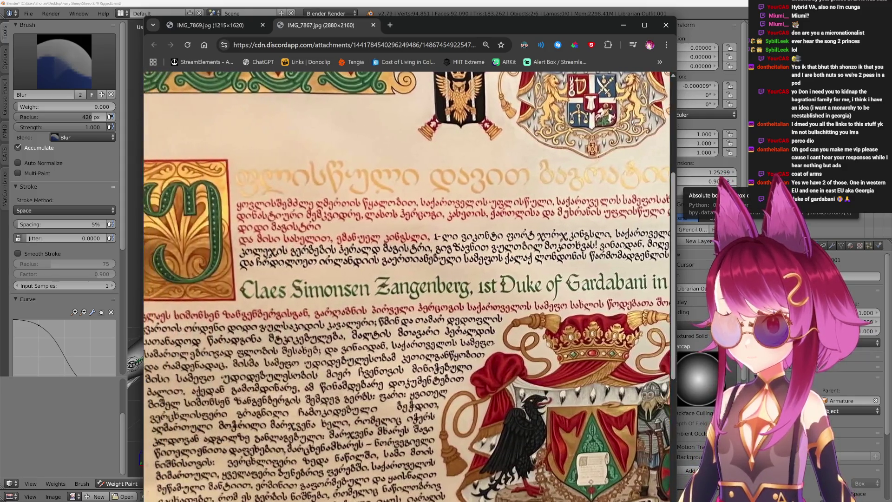
scroll(353, 275, "left", 3)
Fit the manuscript photo to the window, then enlarge it at the coat of arms.
left_click(393, 274)
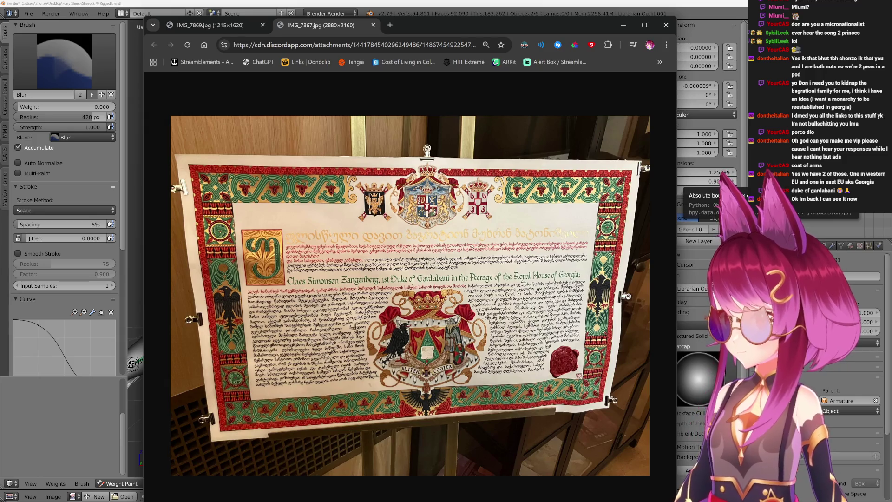
left_click(453, 391)
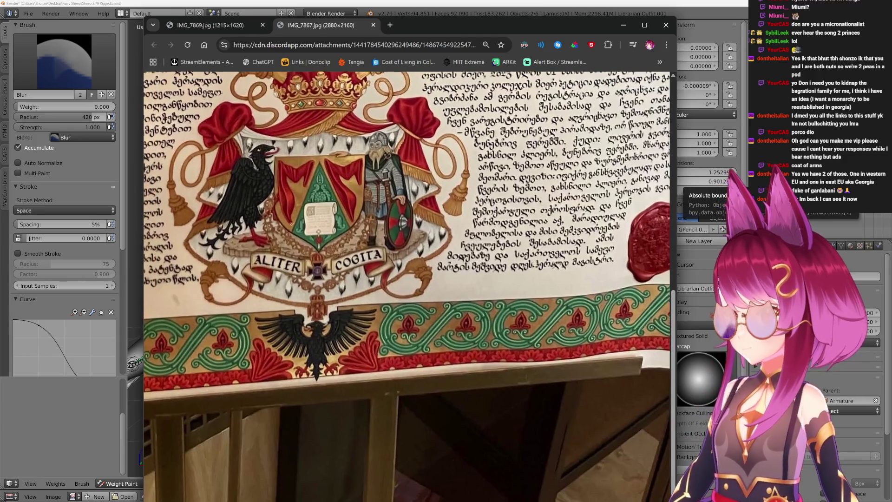
scroll(408, 286, "up", 2)
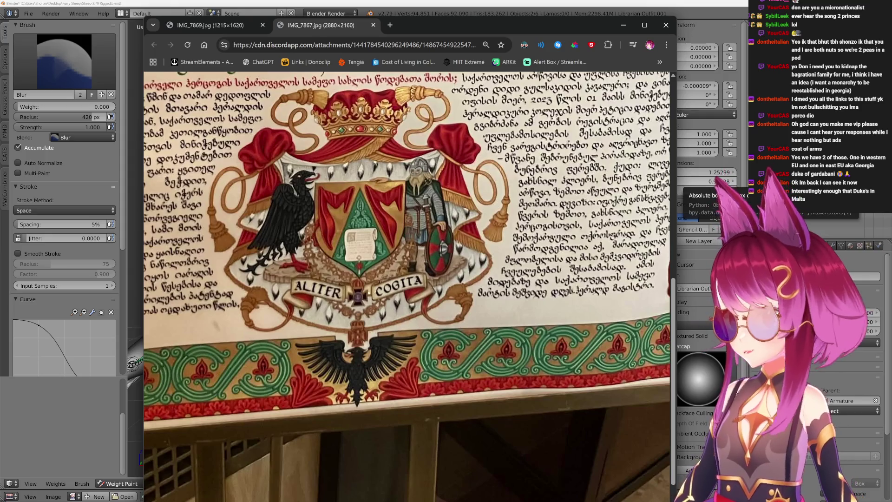
scroll(368, 292, "up", 2)
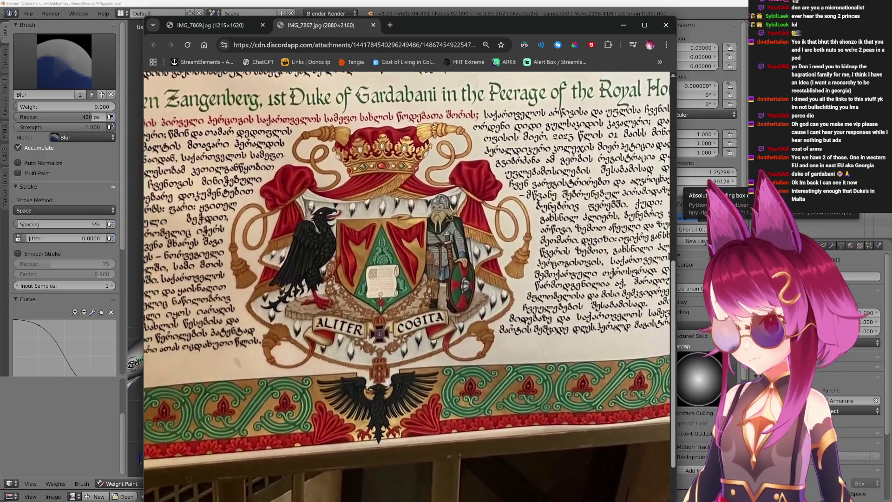
scroll(407, 286, "up", 2)
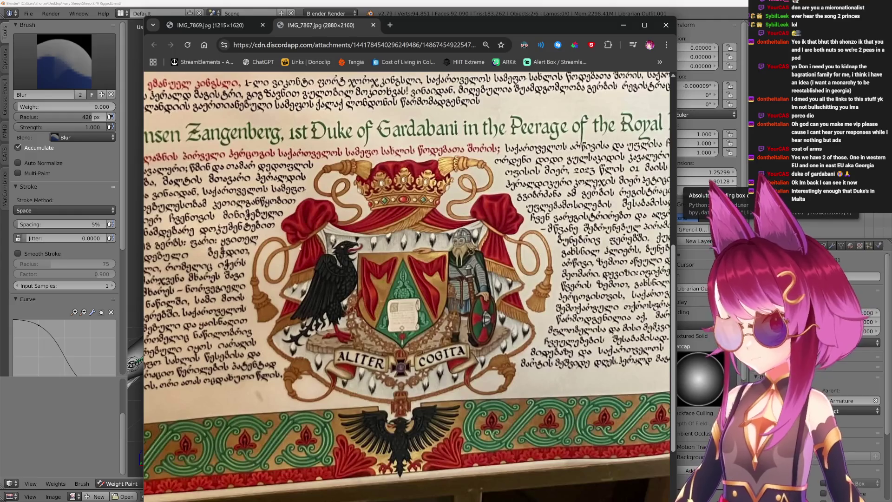
left_click(400, 251)
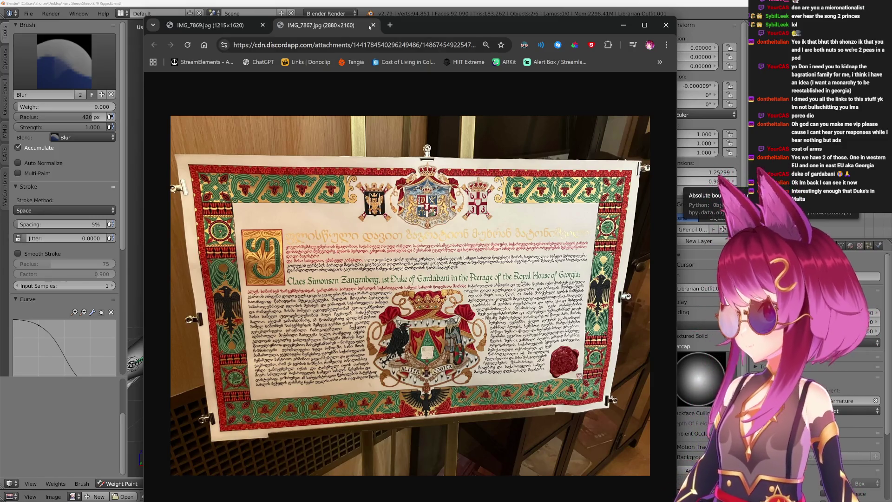
left_click(304, 253)
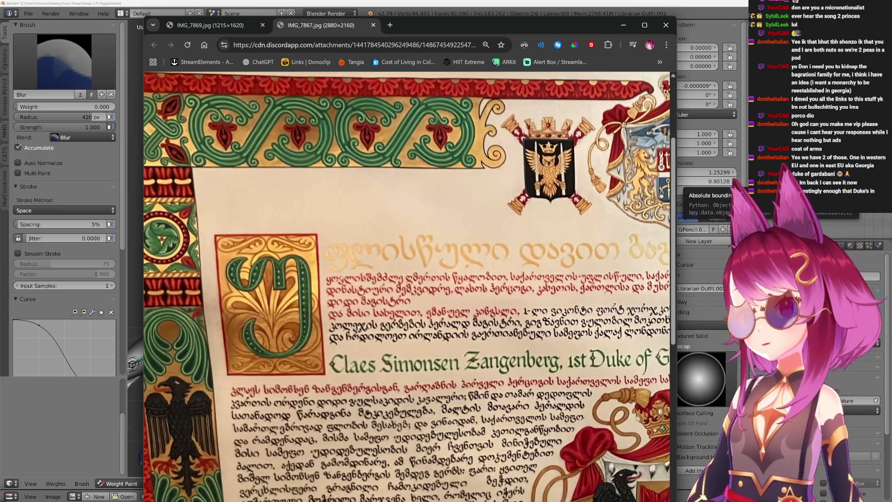
scroll(349, 252, "right", 5)
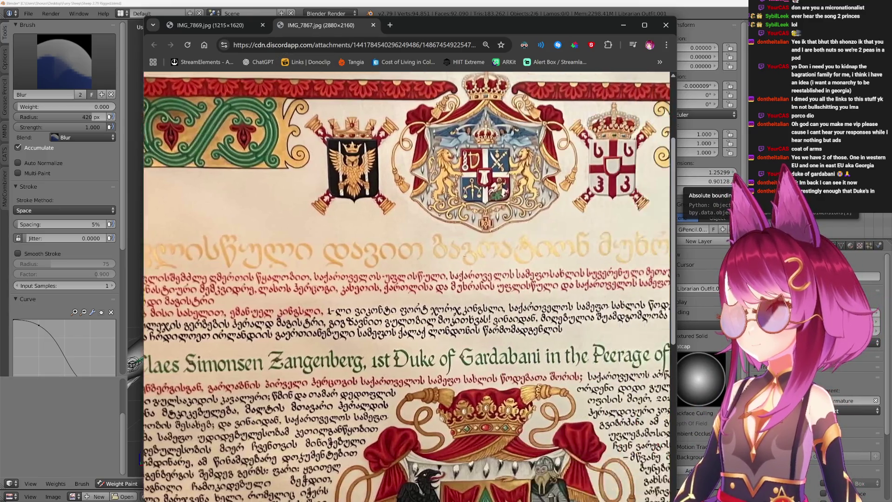
scroll(370, 251, "right", 5)
scroll(383, 249, "left", 1)
scroll(394, 248, "left", 3)
scroll(395, 249, "right", 4)
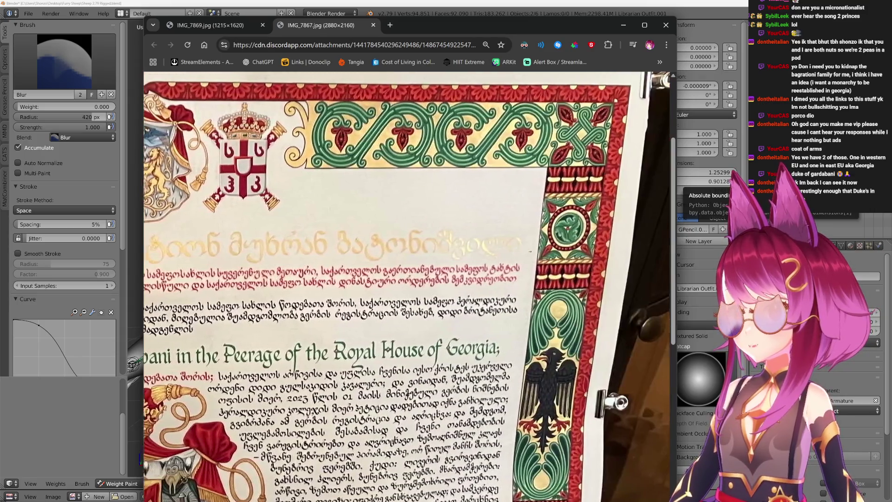
scroll(460, 248, "left", 1)
scroll(527, 245, "left", 2)
scroll(528, 246, "right", 1)
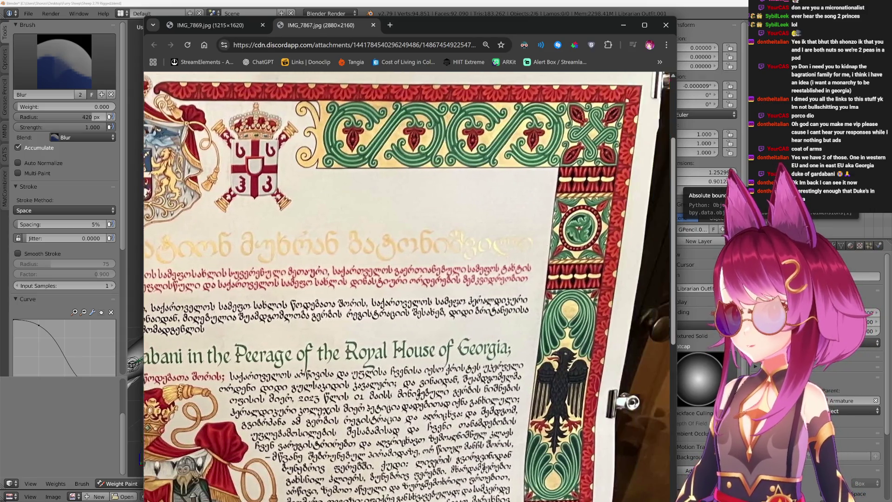
scroll(474, 247, "left", 4)
scroll(412, 247, "left", 3)
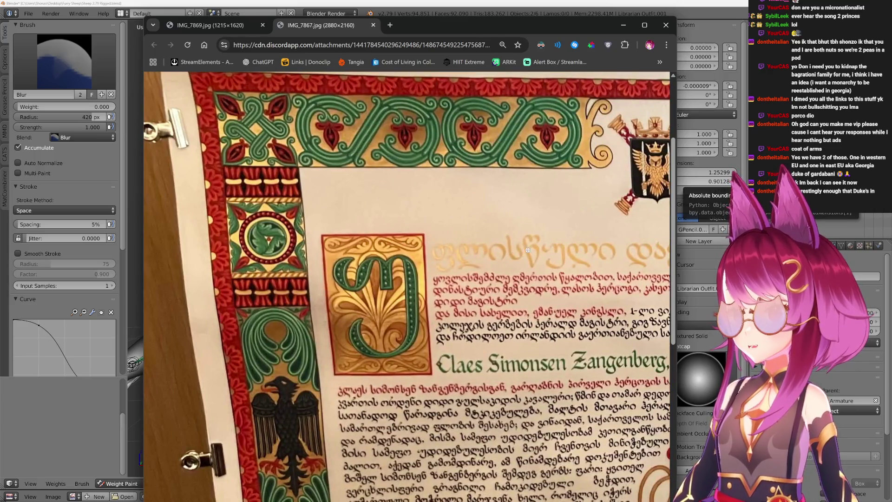
scroll(527, 250, "right", 3)
scroll(536, 249, "right", 4)
scroll(547, 249, "right", 3)
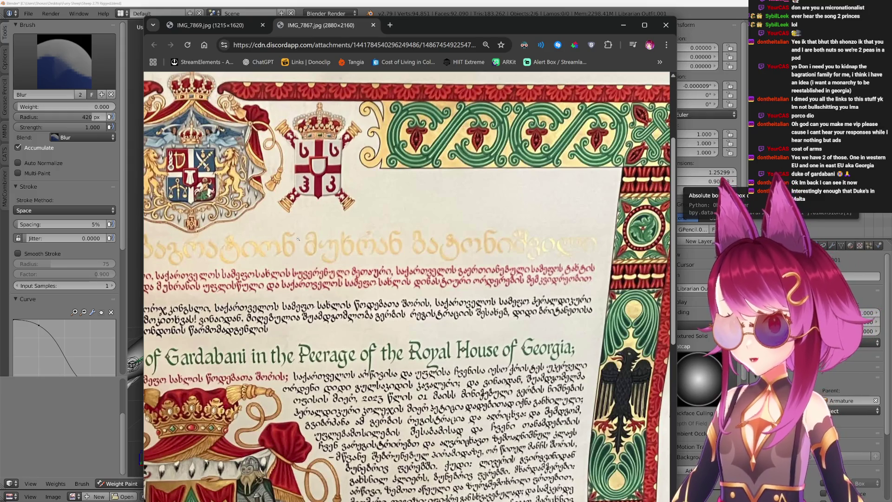
scroll(297, 238, "right", 2)
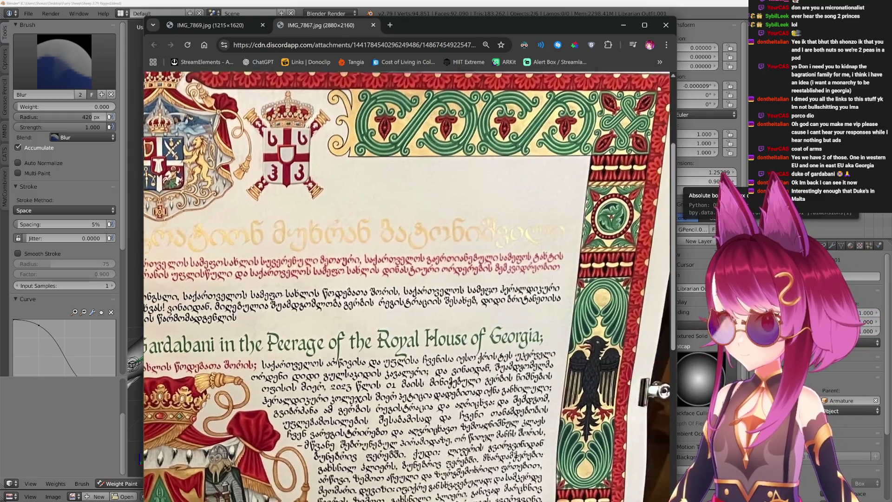
scroll(298, 239, "down", 1)
scroll(298, 239, "right", 2)
scroll(409, 286, "down", 3)
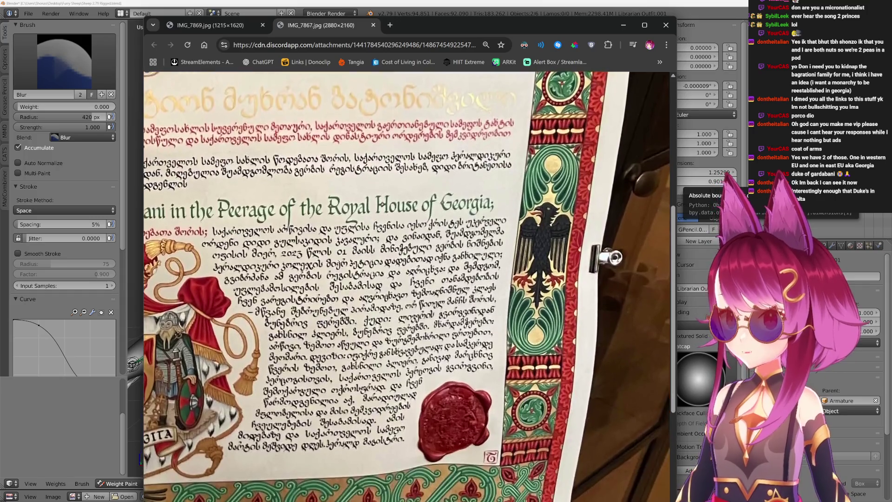
scroll(408, 286, "down", 1)
scroll(406, 286, "down", 2)
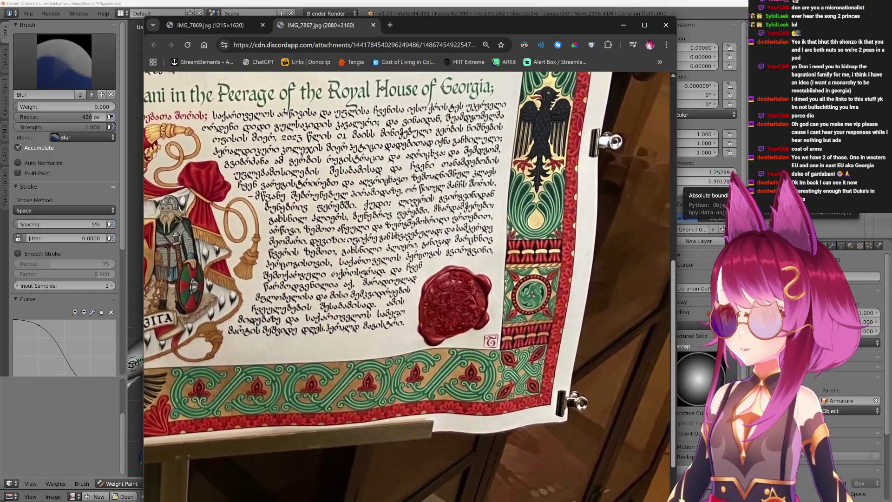
scroll(407, 286, "left", 2)
scroll(406, 286, "left", 4)
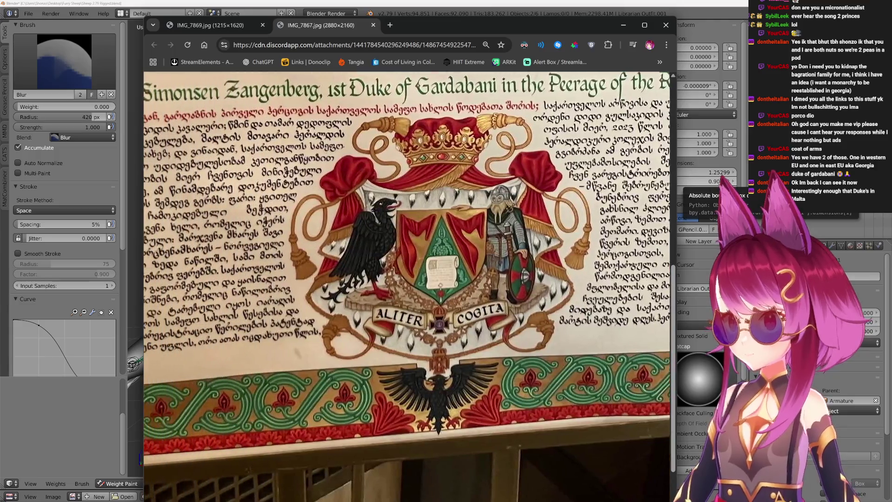
scroll(406, 286, "left", 2)
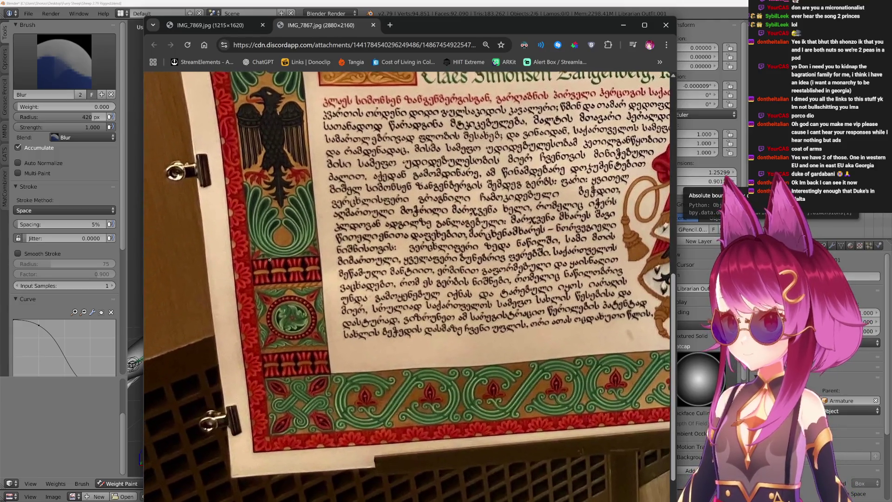
scroll(406, 285, "up", 1)
scroll(406, 286, "up", 1)
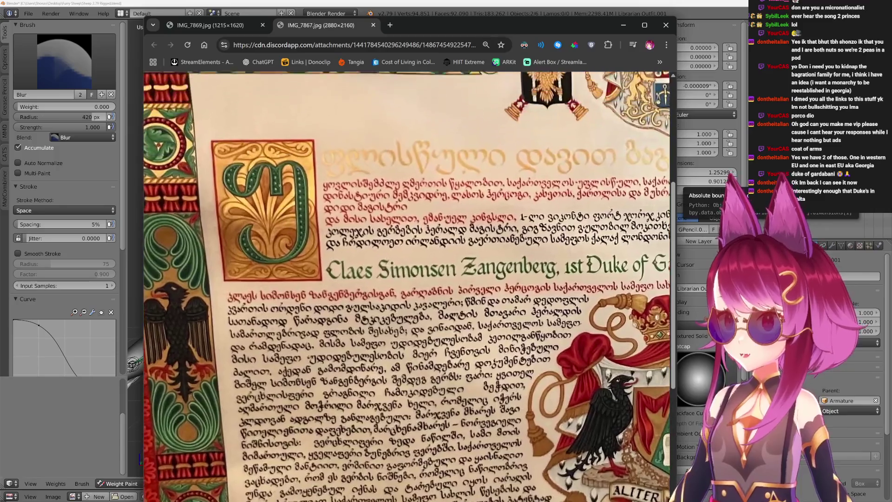
scroll(406, 286, "up", 1)
scroll(406, 285, "up", 1)
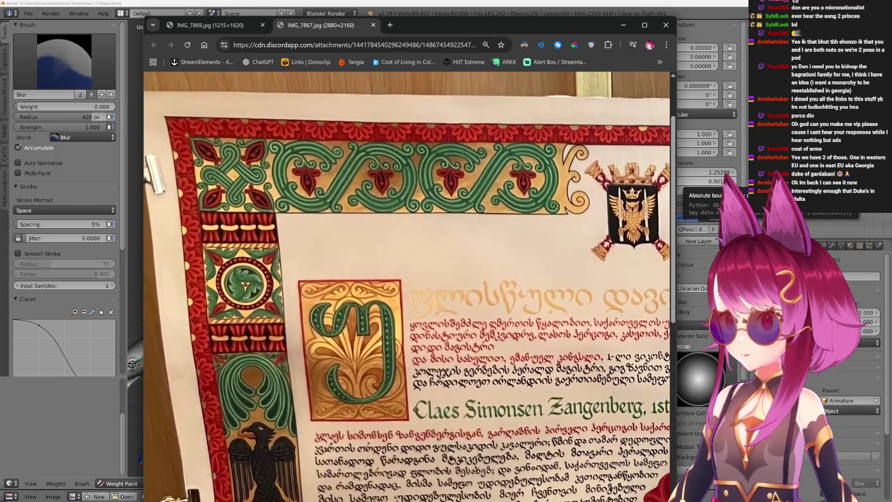
scroll(407, 286, "down", 2)
scroll(406, 286, "right", 5)
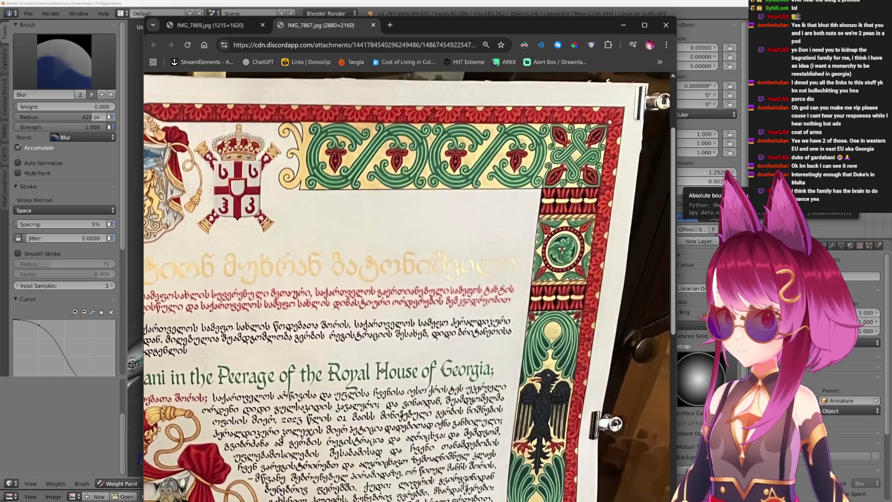
scroll(407, 286, "down", 2)
scroll(406, 286, "up", 1)
scroll(407, 286, "up", 2)
scroll(406, 286, "left", 3)
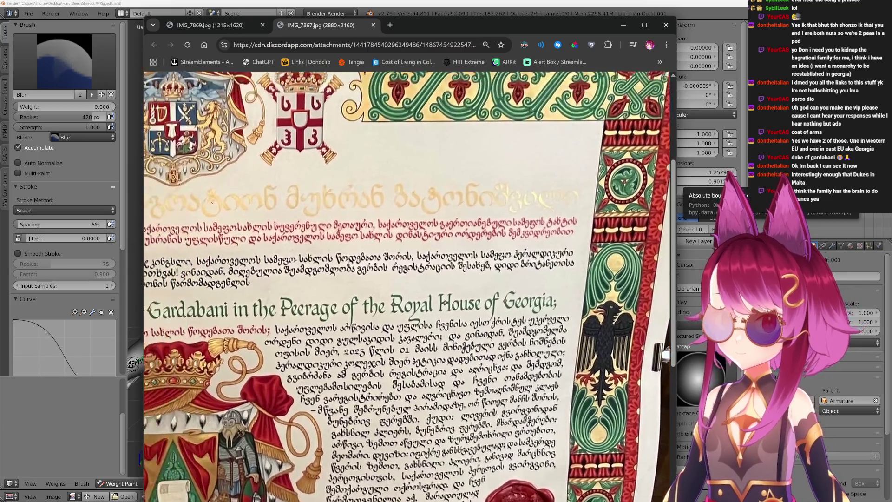
scroll(406, 286, "up", 2)
scroll(407, 286, "left", 3)
scroll(406, 286, "left", 3)
scroll(406, 285, "up", 1)
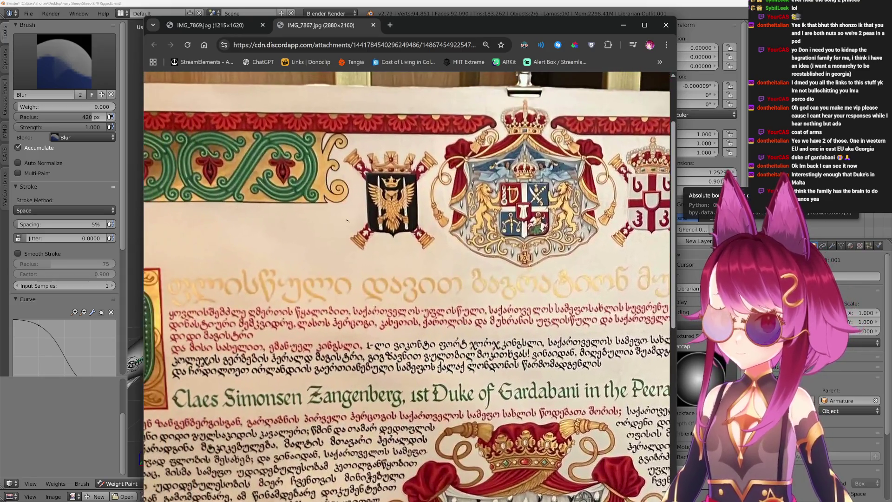
left_click(372, 25)
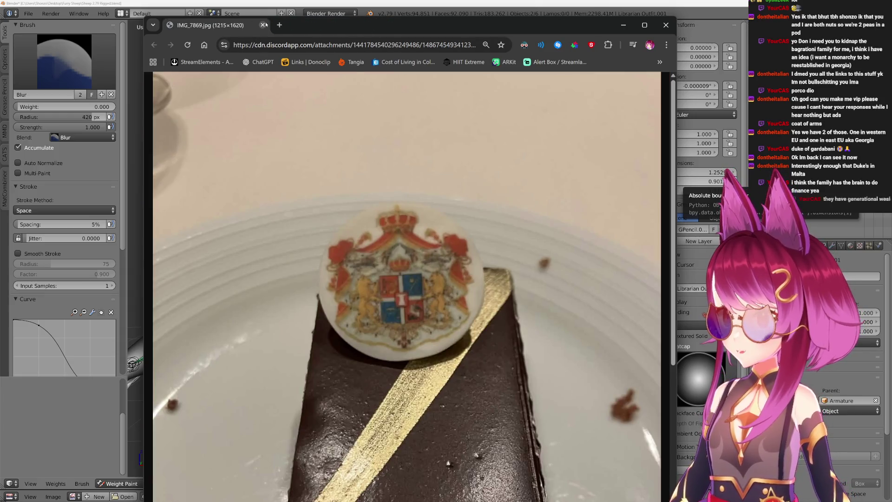
Close the IMG_7867.jpg certificate photo to return toward Blender.
key("ctrl+w")
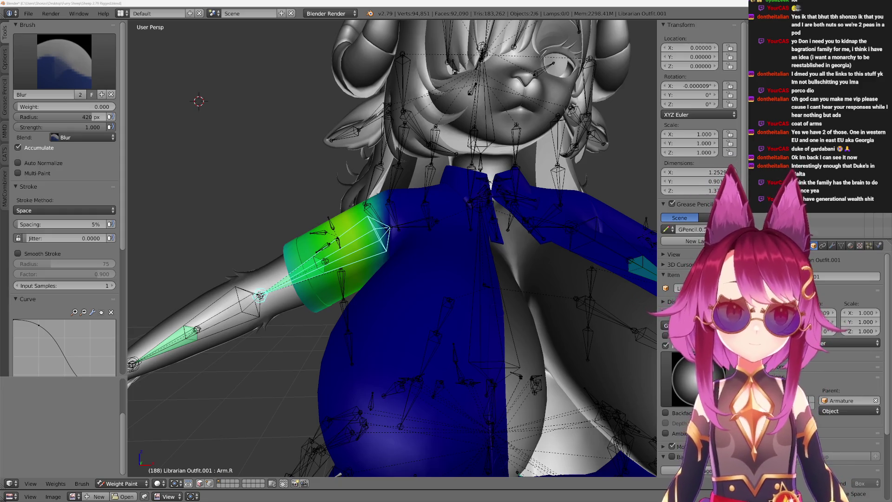
scroll(428, 328, "down", 3)
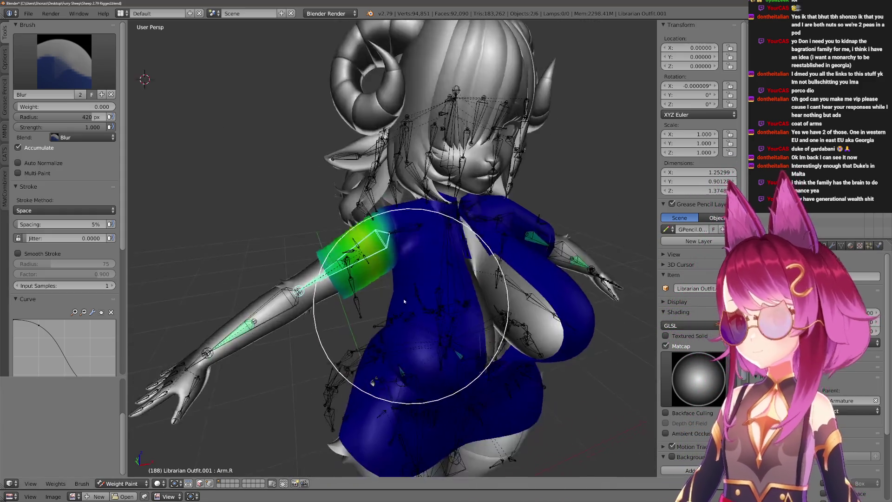
scroll(339, 249, "up", 4)
scroll(388, 268, "down", 3, "shift")
Make Hips the active group, show mesh wires and shrink the brush radius.
right_click(394, 264, "ctrl")
scroll(391, 265, "down", 1, "shift")
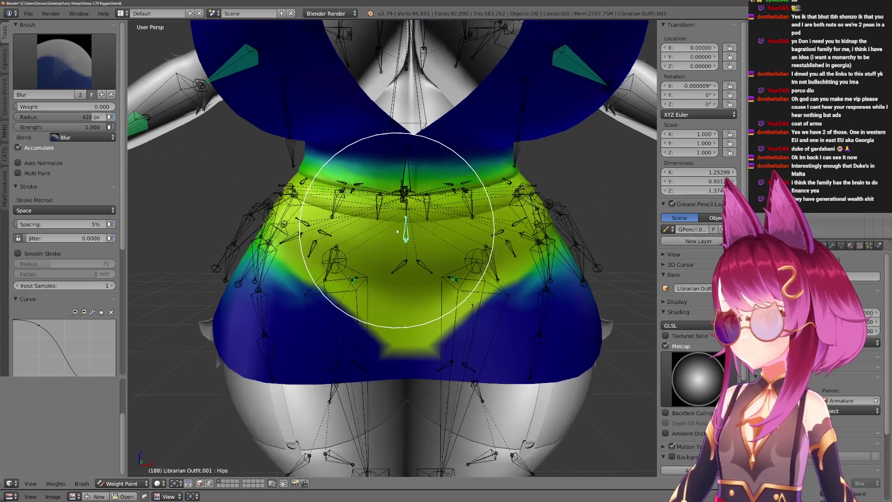
scroll(396, 228, "down", 2, "shift")
scroll(387, 290, "down", 2, "shift")
key("alt+z")
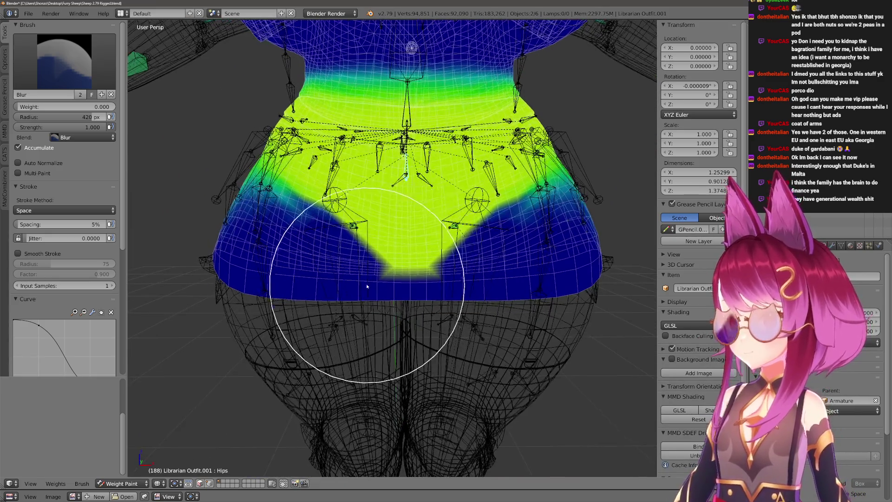
mouse_move(387, 290)
middle_mouse_down()
mouse_move(342, 337)
mouse_move(398, 368)
middle_mouse_up()
scroll(398, 368, "up", 2)
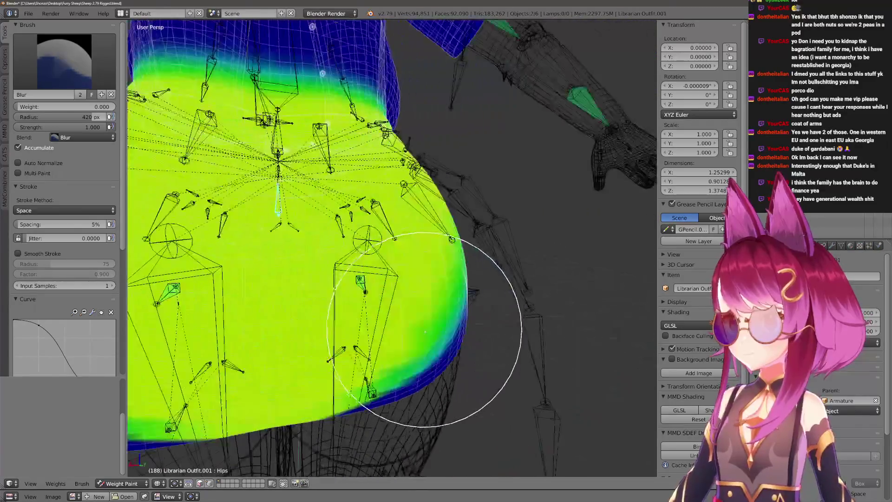
key("f")
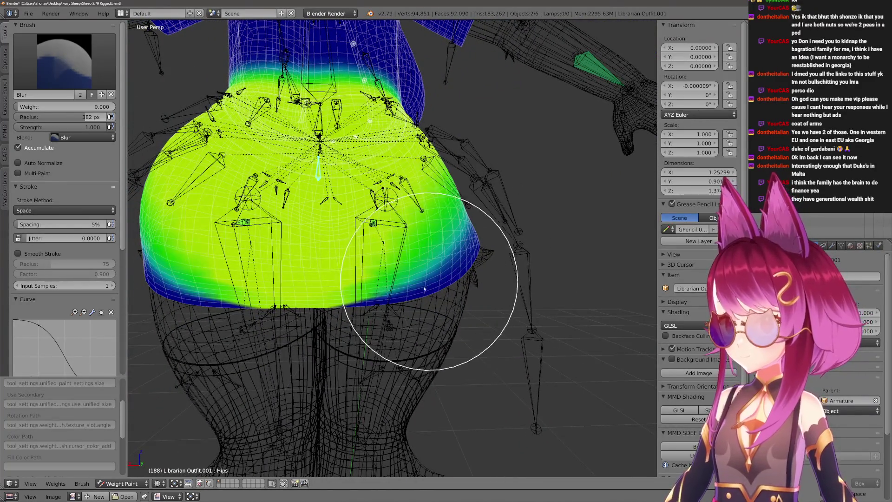
left_click(329, 378)
Blur the hip weights into a softer falloff, then return to the Draw brush.
mouse_move(328, 378)
middle_mouse_down()
mouse_move(377, 322)
mouse_move(363, 299)
middle_mouse_up()
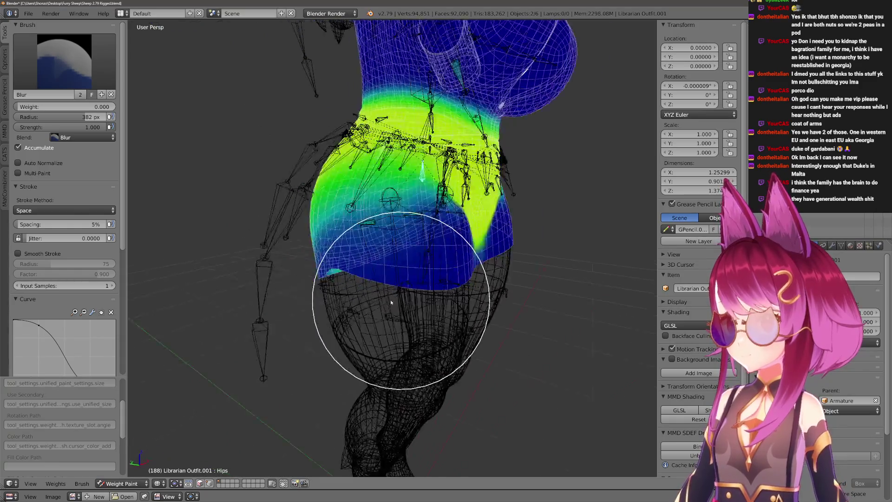
left_click_drag(364, 300, 318, 309)
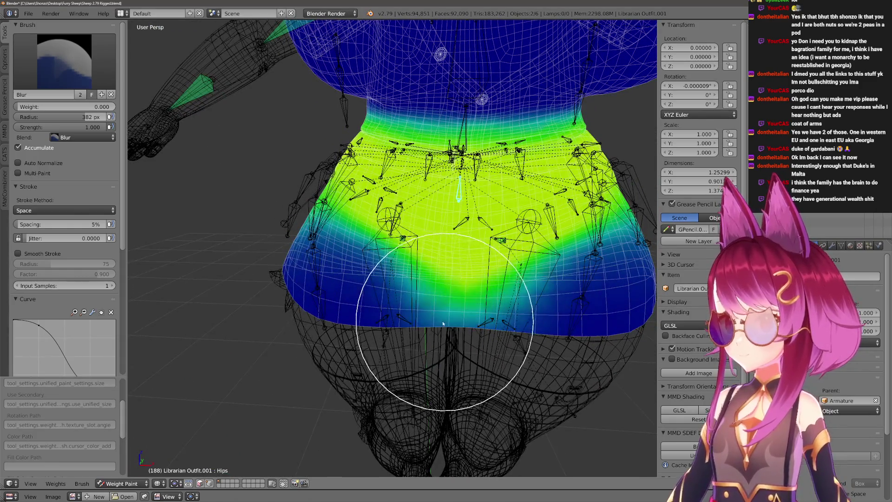
scroll(318, 308, "down", 2)
key("1")
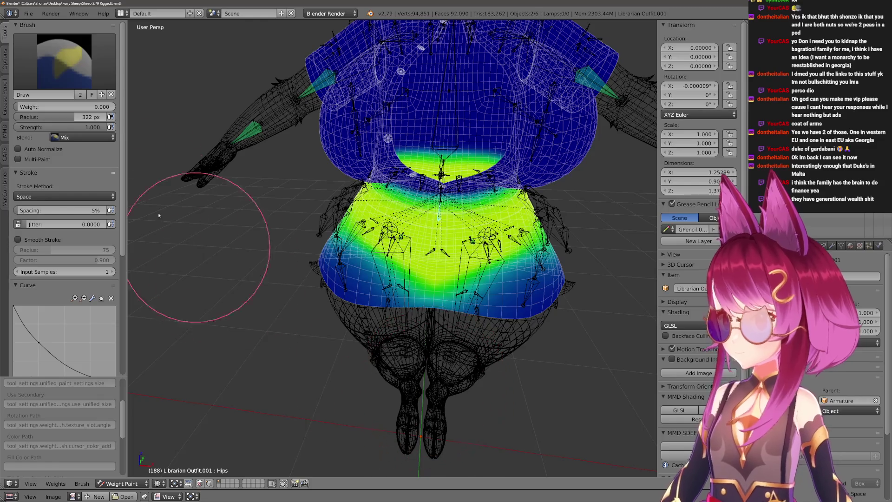
mouse_move(374, 359)
middle_mouse_down()
mouse_move(318, 342)
mouse_move(330, 363)
middle_mouse_up()
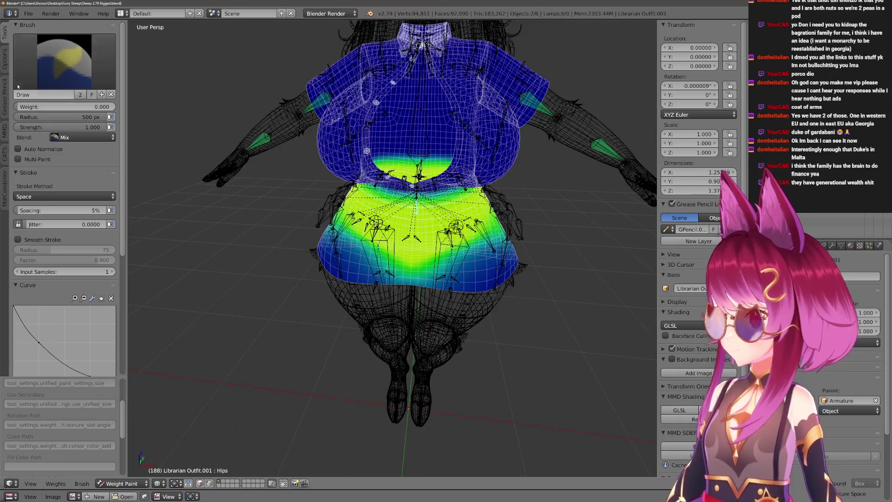
scroll(4, 65, "down", 10)
scroll(336, 359, "up", 3)
scroll(336, 355, "up", 1)
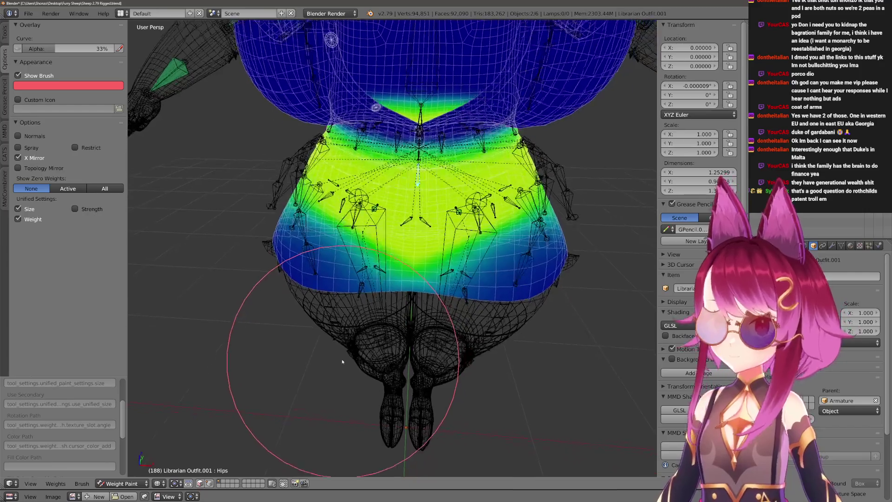
scroll(336, 346, "down", 1)
Turn the brush outline white, settle its size and make Leg.R the active group.
middle_click_drag(337, 346, 313, 325)
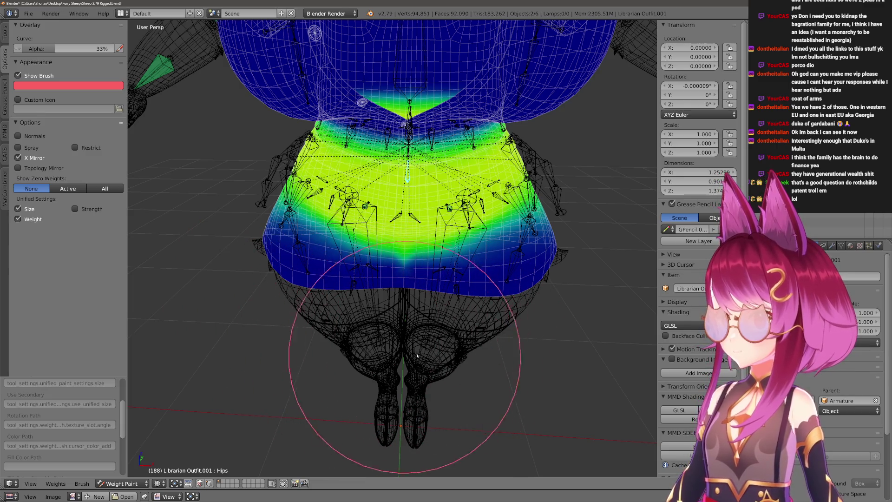
key("2")
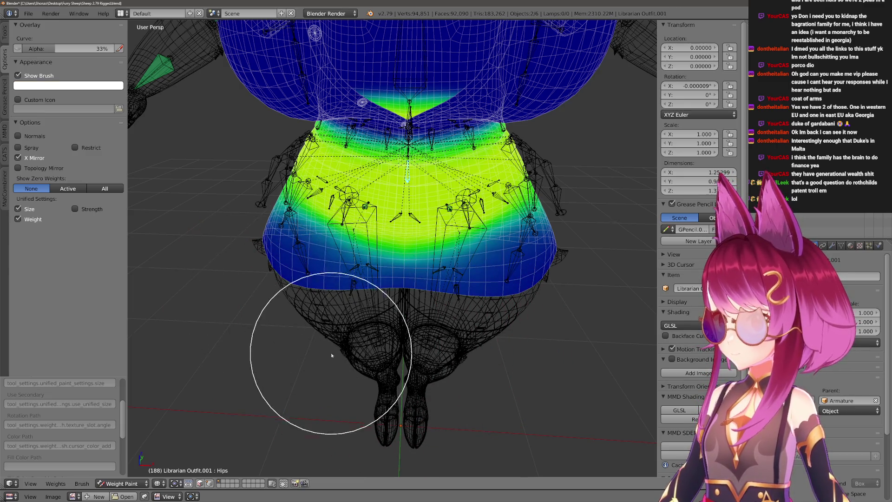
scroll(341, 328, "up", 2)
right_click(360, 275)
Swing the right leg in solid shading to judge the skirt deformation.
key("r")
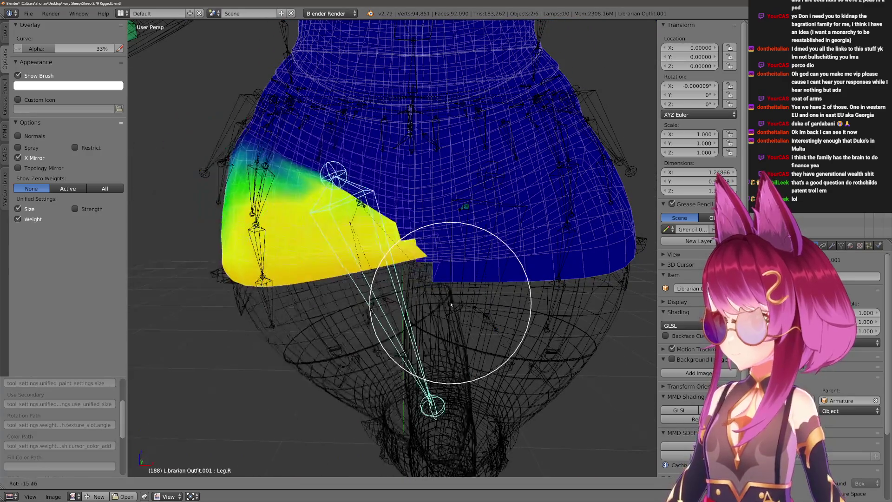
key("Escape")
key("z")
key("r")
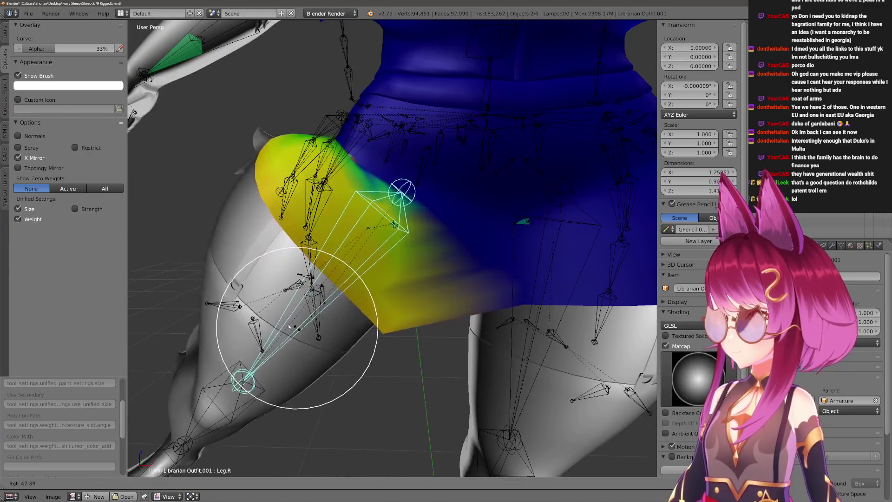
key("Escape")
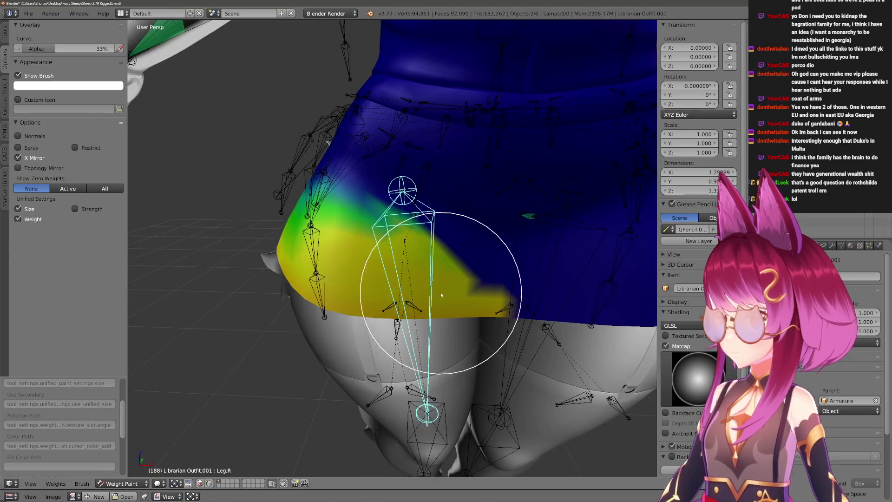
Spread Leg.R weight across the side of the hip and retest by rotating the leg.
left_click_drag(460, 319, 290, 305)
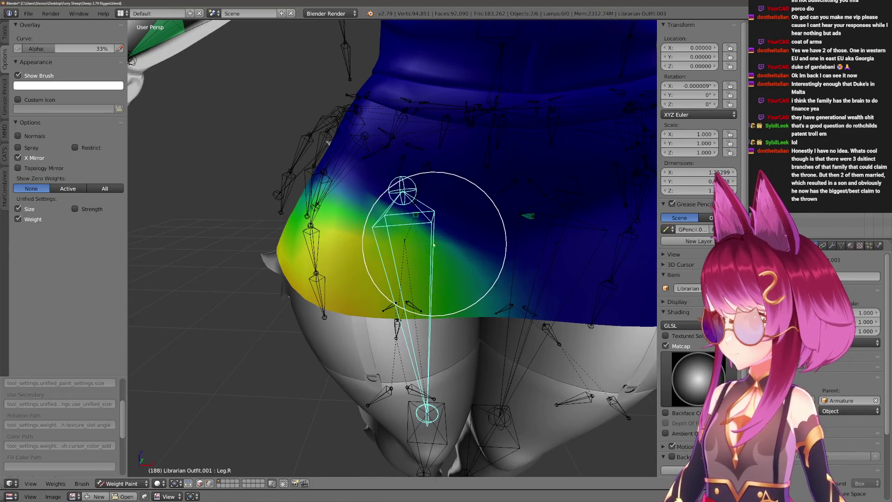
key("r")
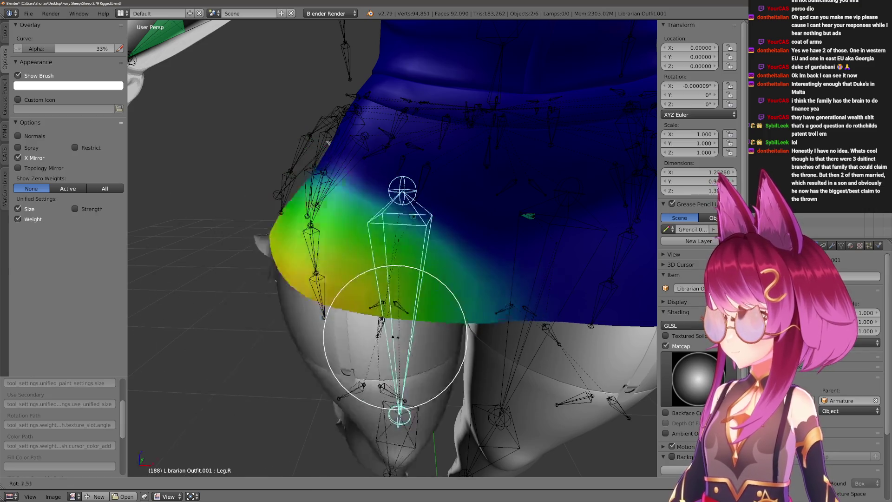
key("Escape")
middle_click_drag(408, 389, 468, 387)
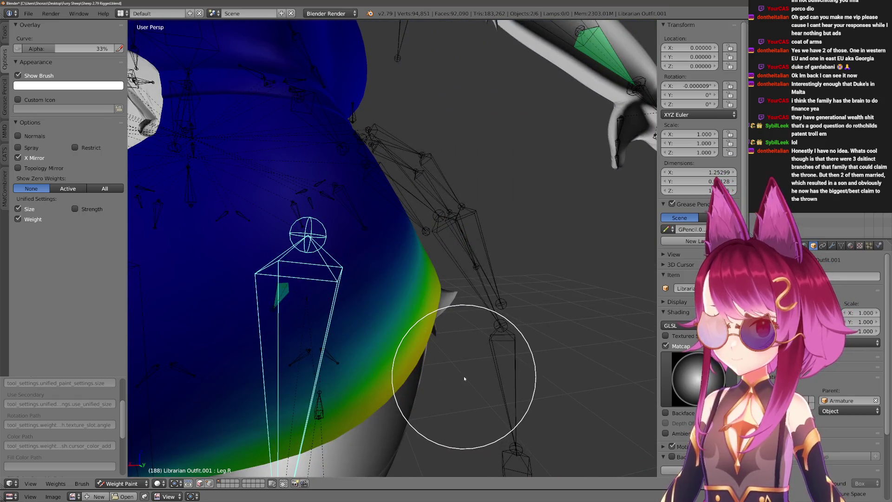
scroll(463, 375, "down", 5)
scroll(484, 372, "up", 2)
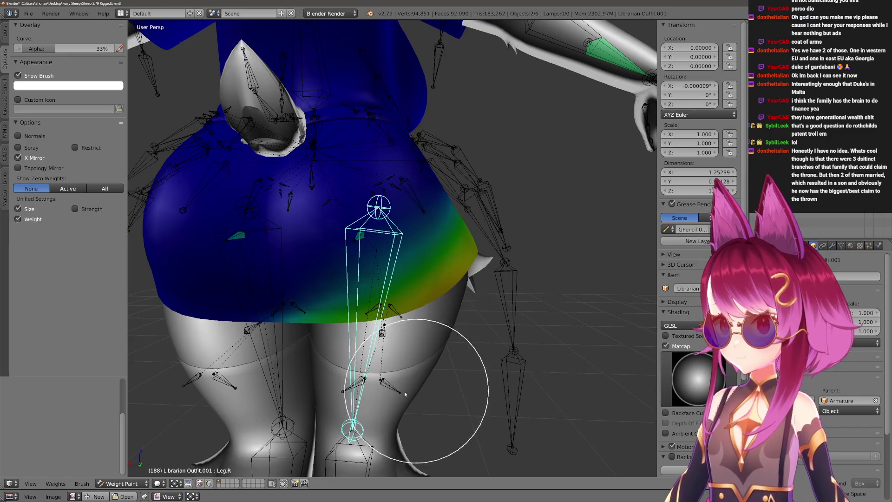
scroll(418, 376, "down", 1)
Resize the brush and show the mesh wires over the weight colours.
key("f")
left_click(364, 302)
middle_click_drag(262, 356, 358, 368)
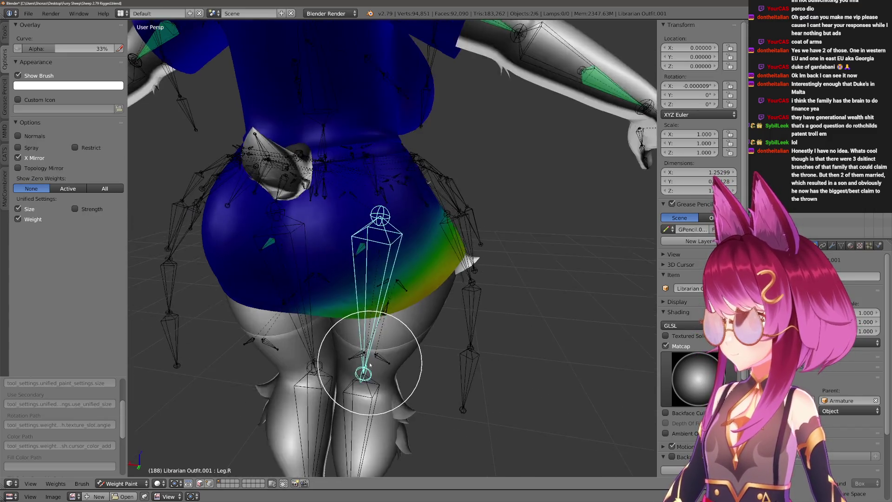
key("z")
scroll(335, 331, "down", 2)
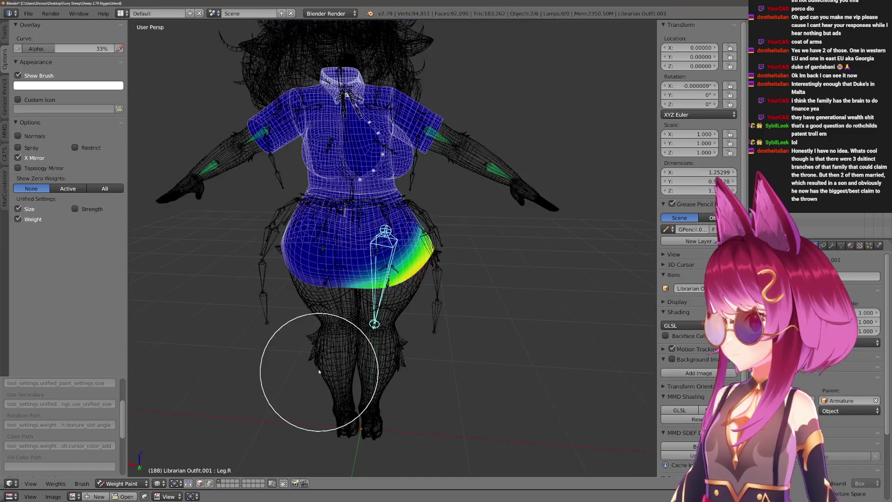
Resize the brush and test-rotate the right leg outward to check the skirt.
key("f")
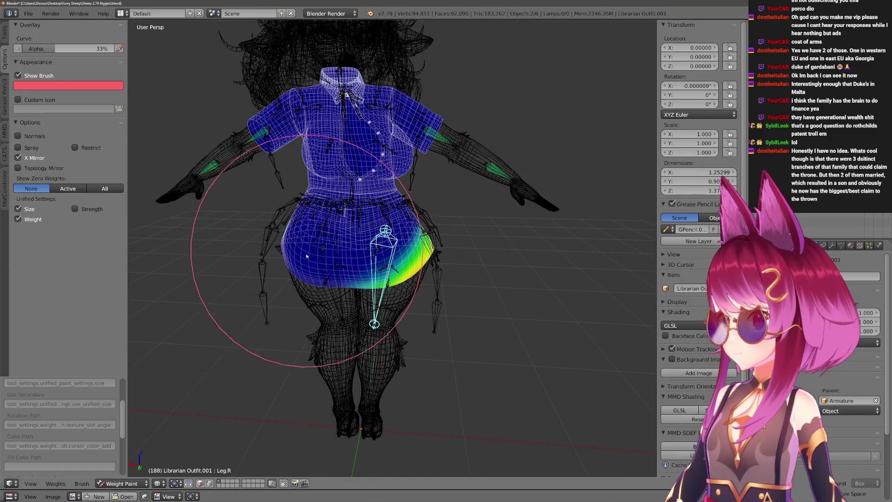
scroll(398, 369, "up", 4)
key("r")
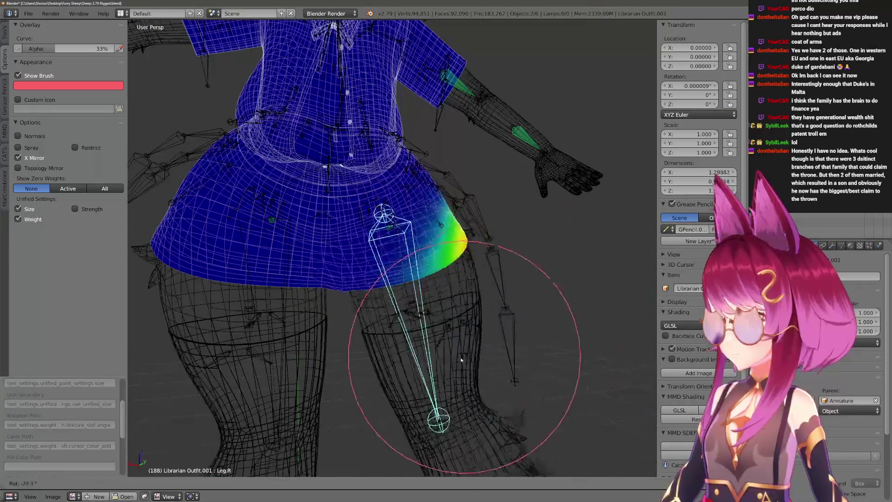
middle_click_drag(509, 342, 506, 346)
middle_click_drag(307, 324, 326, 324)
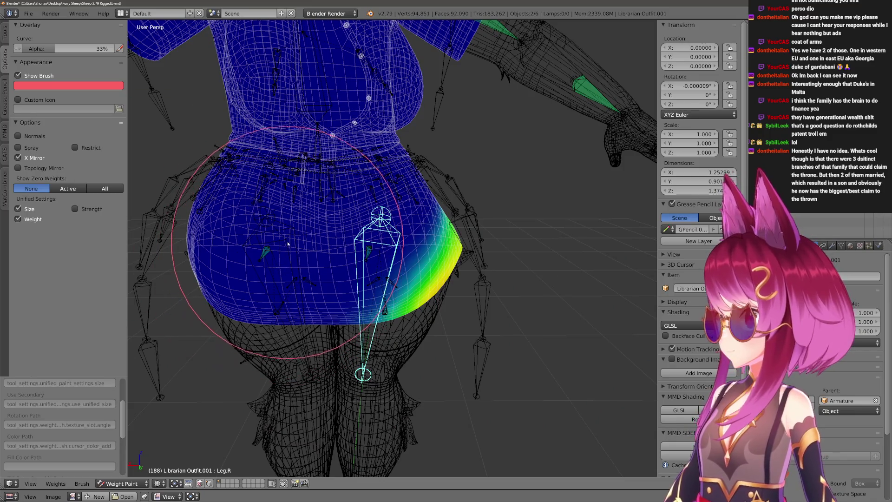
key("r")
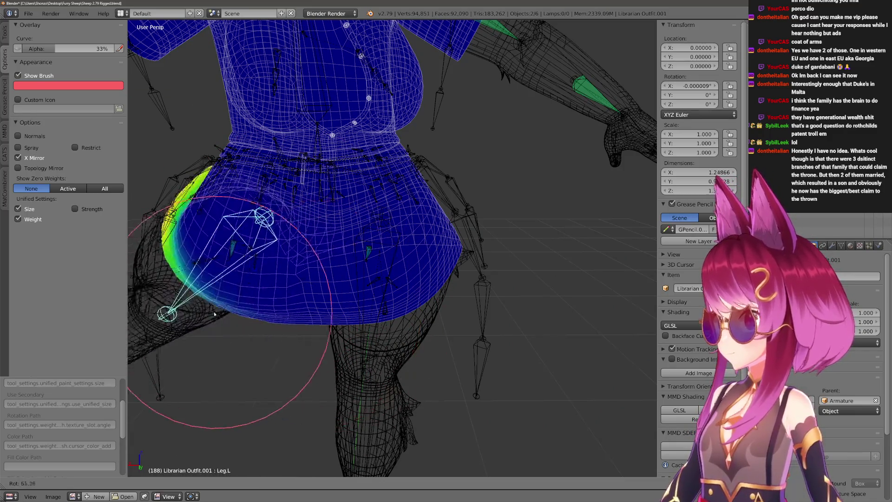
key("Escape")
Move and rotate Leg.R again, cancel the test and make Hips the active group.
middle_click_drag(365, 282, 328, 303)
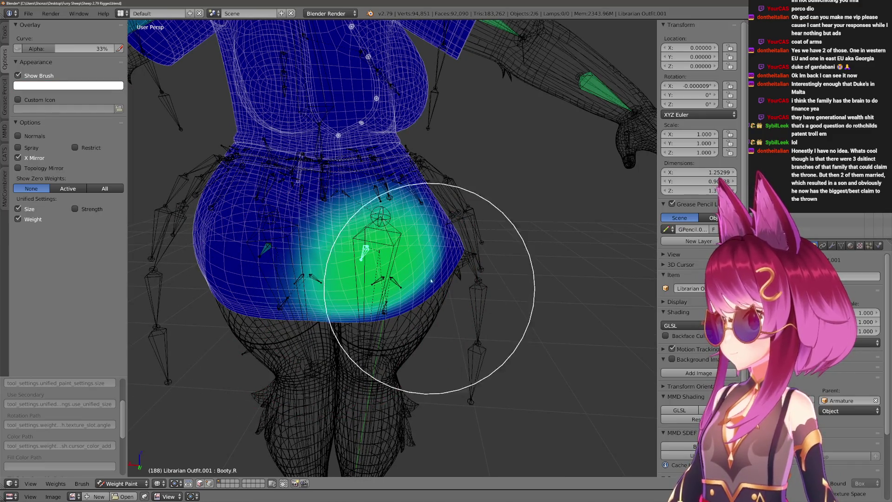
middle_click_drag(349, 320, 399, 316)
key("g")
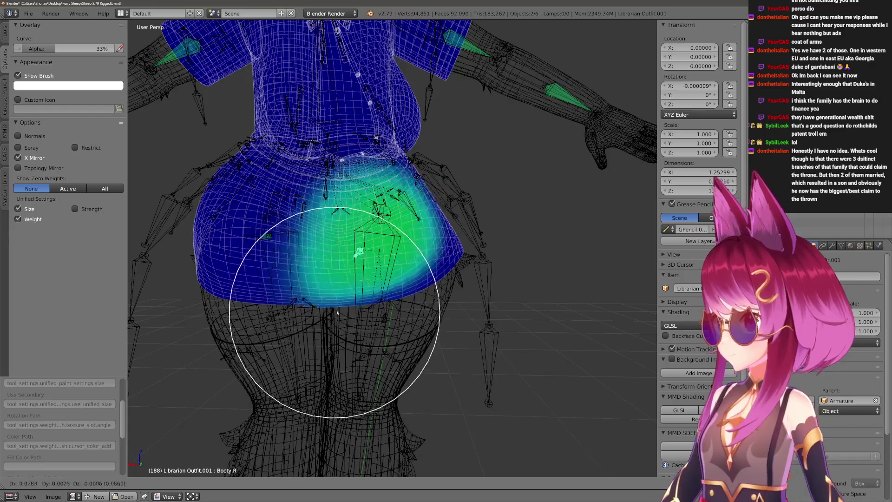
right_click(383, 295)
key("r")
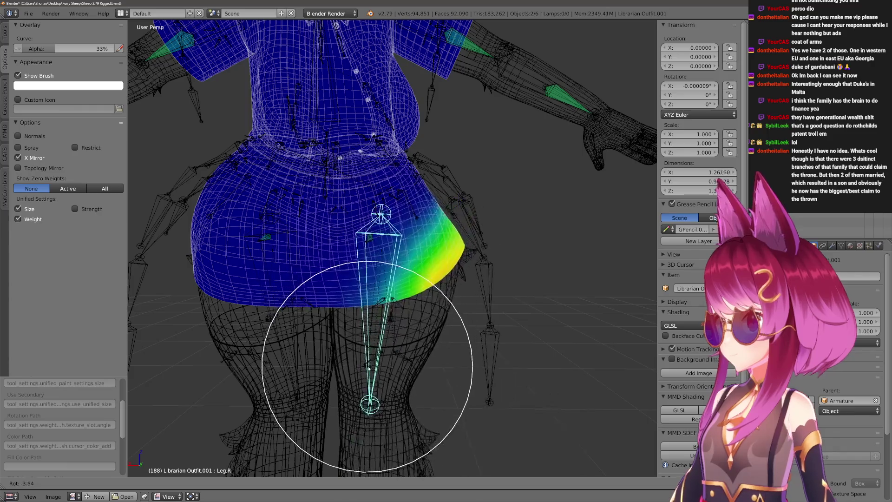
right_click(369, 340)
scroll(369, 340, "up", 1)
scroll(319, 170, "up", 1)
right_click(307, 136)
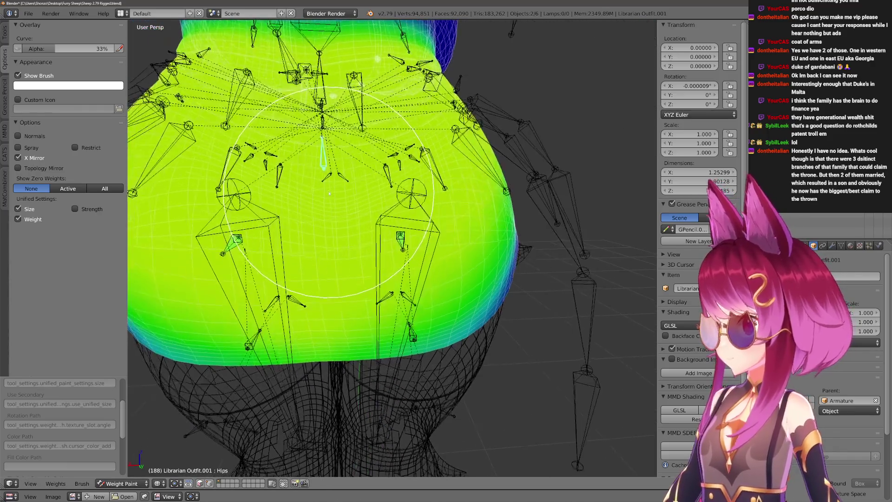
scroll(388, 323, "down", 1)
scroll(411, 398, "down", 1)
scroll(460, 366, "down", 1)
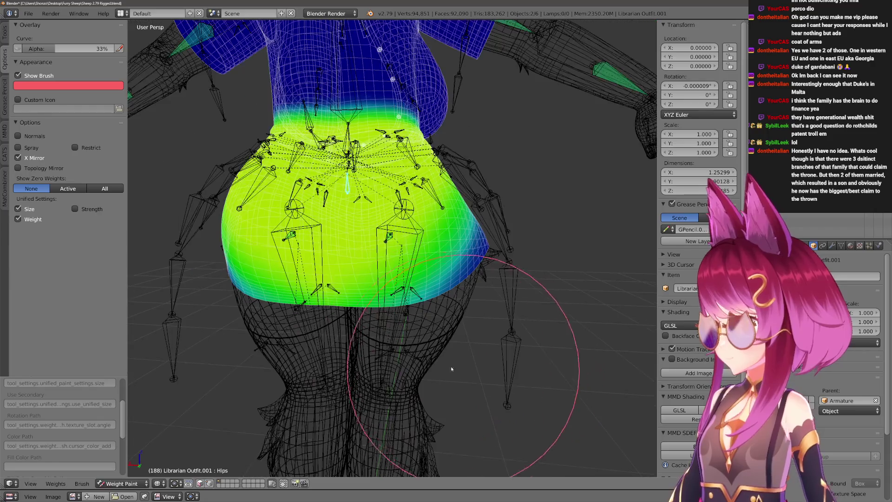
Raise Leg.R around the global X axis in solid shading to test the skirt.
right_click(398, 320)
key("z")
key("r")
key("x")
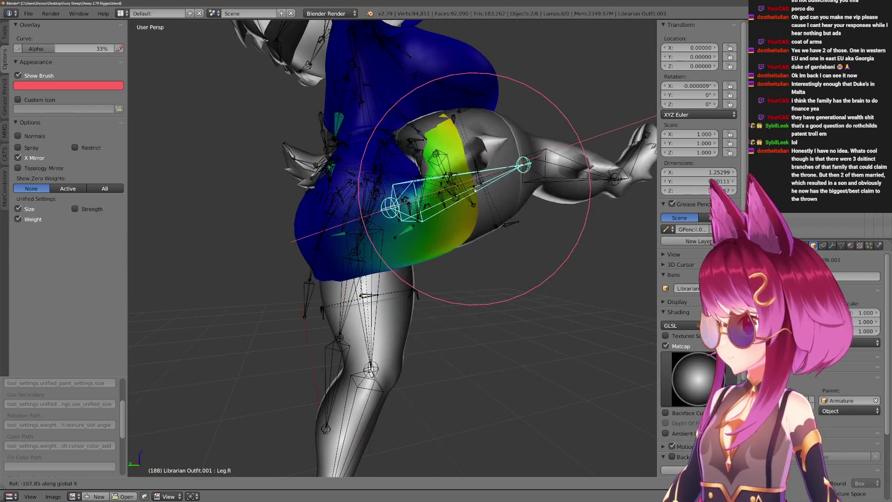
left_click(314, 423)
middle_click_drag(282, 414, 359, 266)
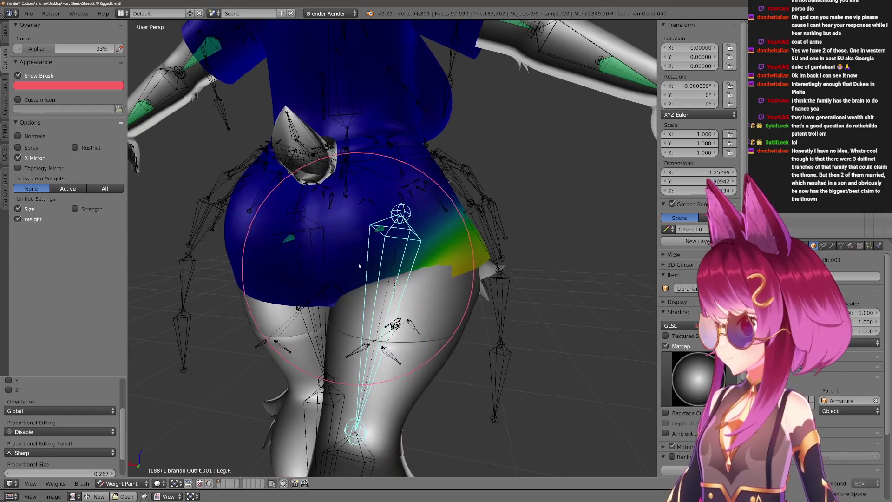
Review the Hips weights, resize the brush and select Booty.R in wireframe.
right_click(343, 188)
mouse_move(343, 189)
middle_mouse_down()
mouse_move(439, 397)
mouse_move(493, 356)
middle_mouse_up()
key("f")
left_click(428, 388)
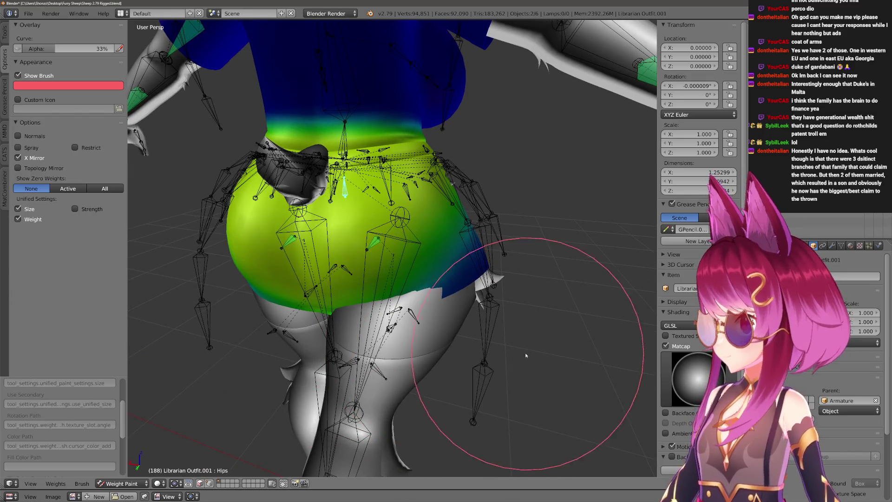
middle_click_drag(322, 391, 455, 367)
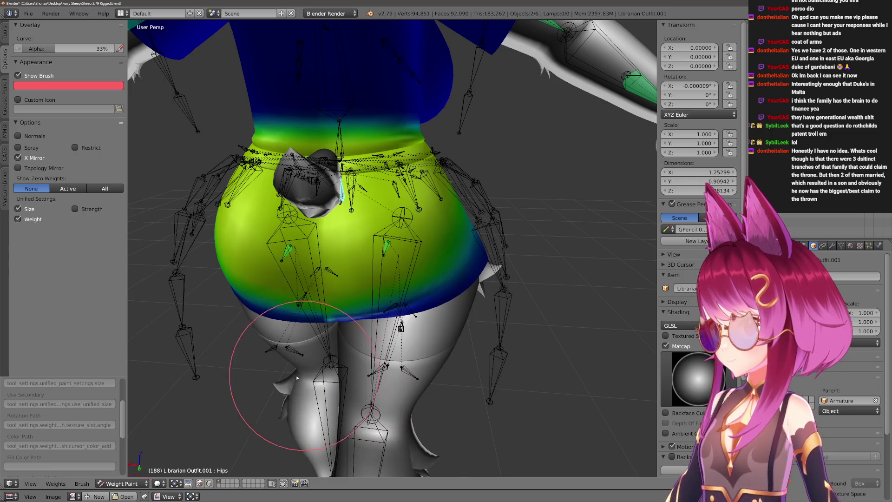
scroll(297, 377, "up", 2)
scroll(328, 370, "up", 2)
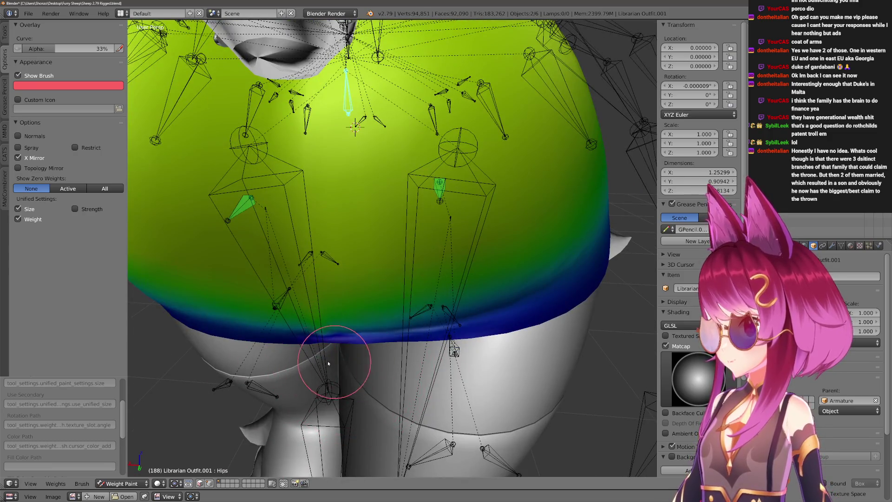
key("z")
scroll(375, 310, "down", 3)
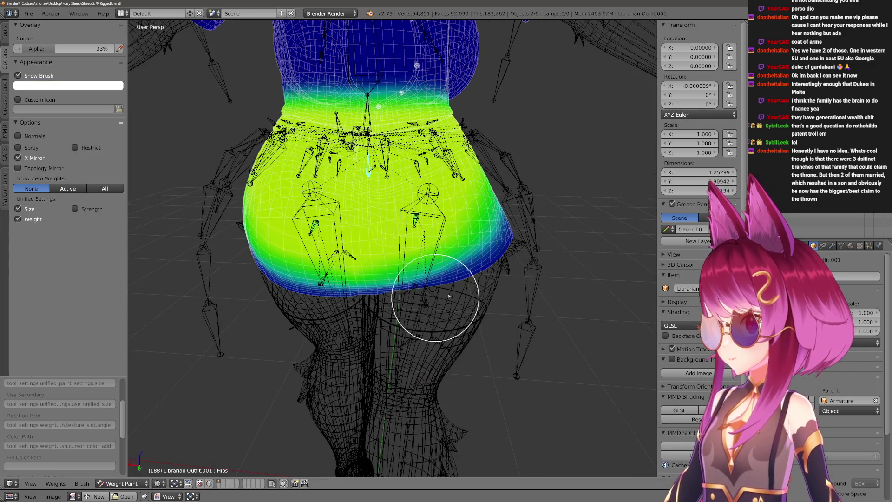
scroll(438, 273, "up", 2)
right_click(429, 205)
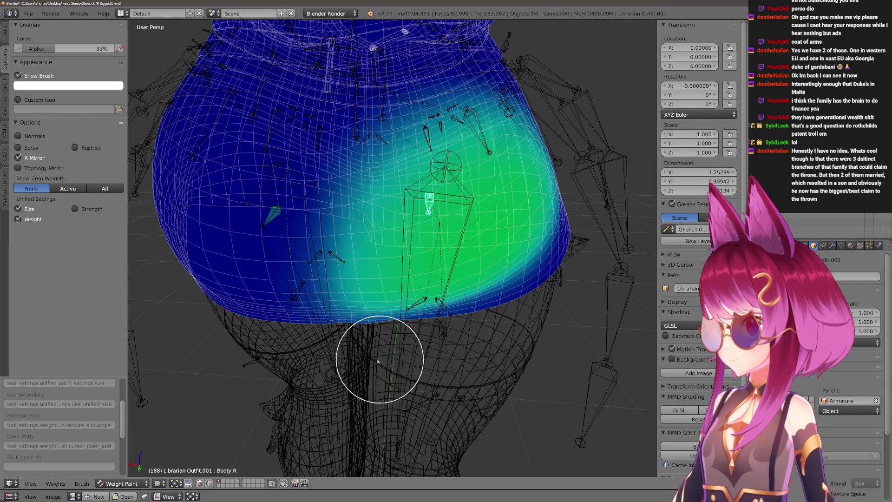
Select Thigh.R.001 and inspect its thin weight band along the skirt hem.
mouse_move(350, 347)
middle_mouse_down()
mouse_move(428, 364)
mouse_move(443, 313)
mouse_move(467, 368)
middle_mouse_up()
right_click(404, 387)
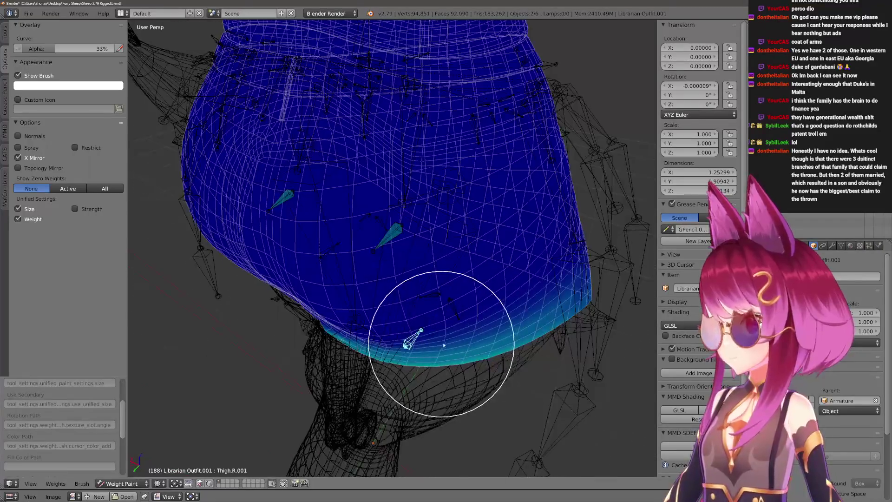
middle_click_drag(442, 402, 467, 338)
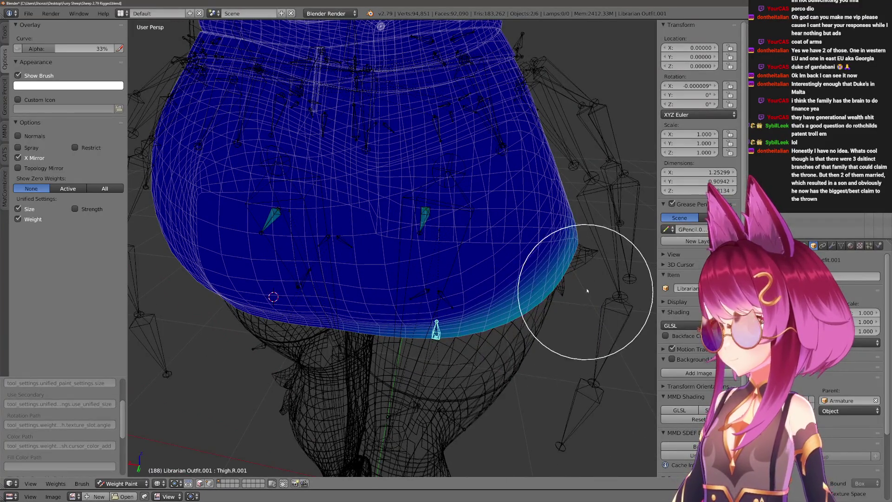
middle_click_drag(587, 290, 487, 328)
middle_click_drag(395, 403, 398, 428)
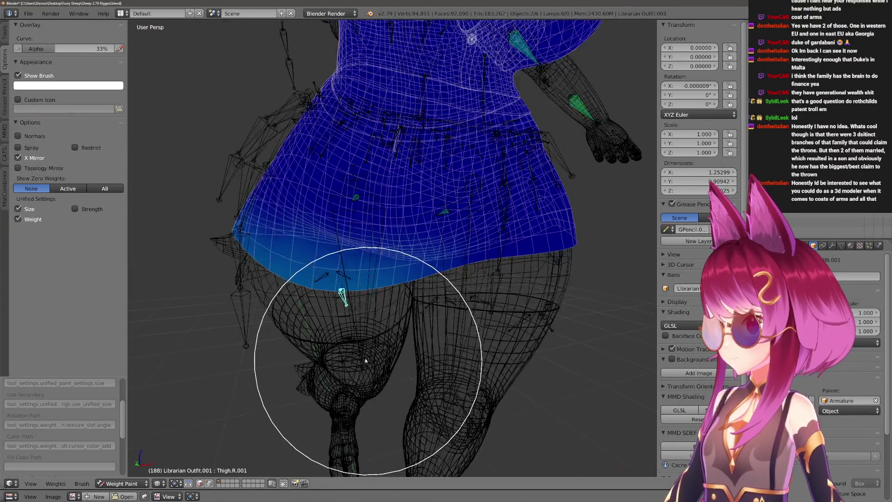
middle_click_drag(351, 324, 376, 340)
Select all bones, enter Pose Mode and pick the right thigh bone.
key("a")
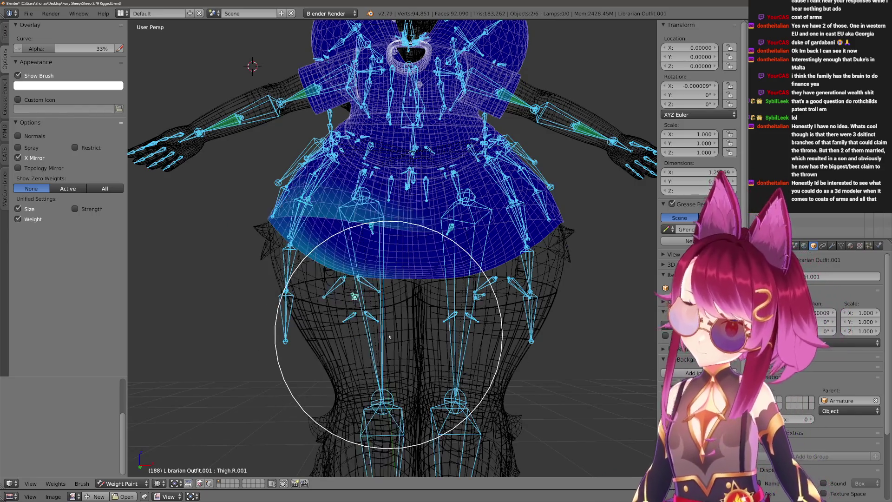
scroll(376, 340, "up", 3)
key("z")
key("ctrl+Tab")
right_click(346, 306)
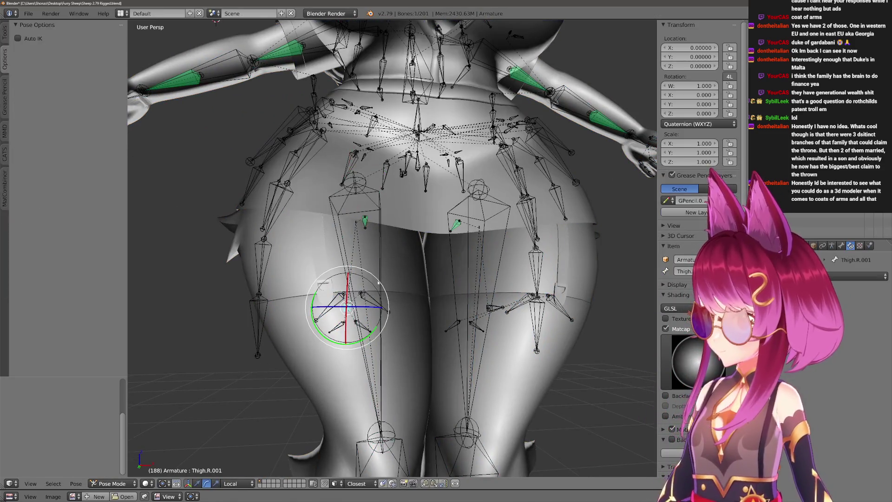
Back in Weight Paint, grab the right thigh bone twice to test the deformation.
key("ctrl+Tab")
key("z")
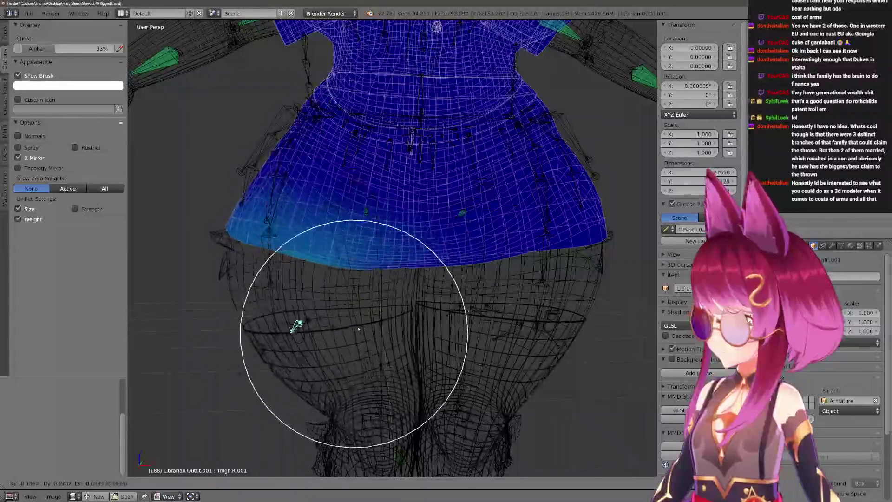
key("z")
key("g")
mouse_move(282, 266)
middle_mouse_down()
mouse_move(354, 344)
mouse_move(425, 325)
middle_mouse_up()
left_click(355, 344)
key("g")
left_click(401, 272)
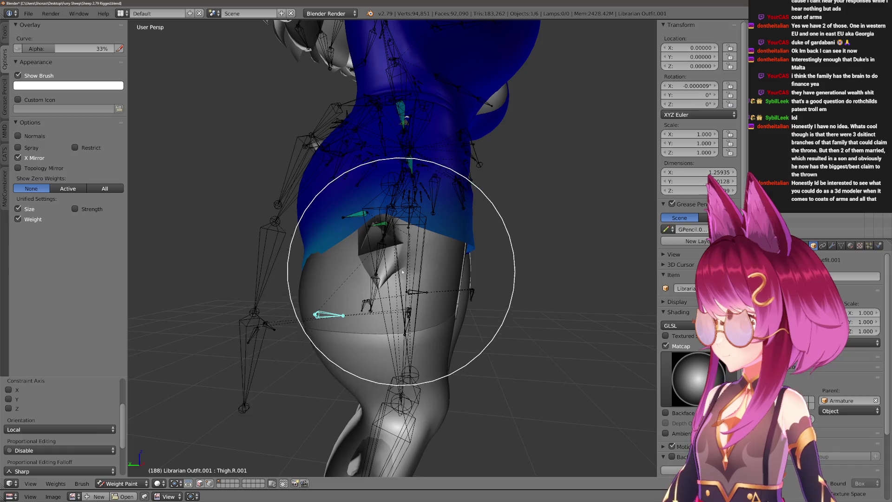
Review the Dress.004.R, Dress.001.L and Hips weights from behind the skirt.
middle_click_drag(420, 264, 314, 306)
right_click(307, 293)
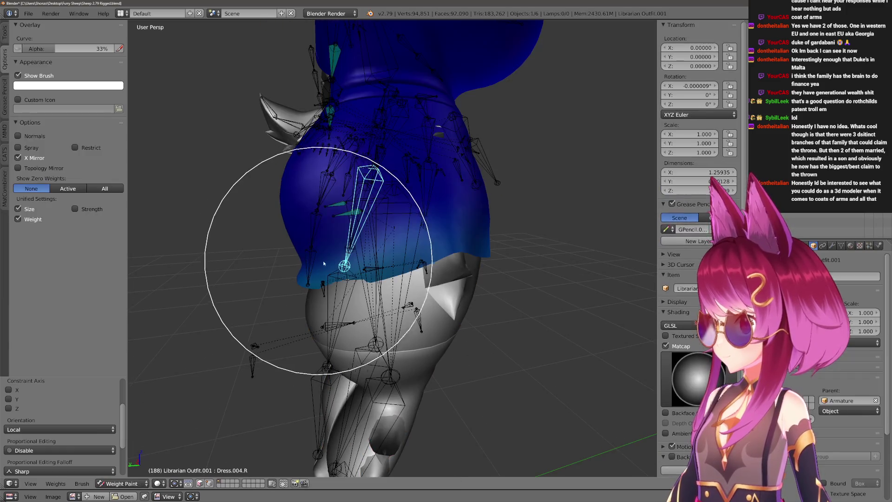
middle_click_drag(335, 242, 398, 265)
right_click(423, 229)
middle_click_drag(424, 228, 379, 328)
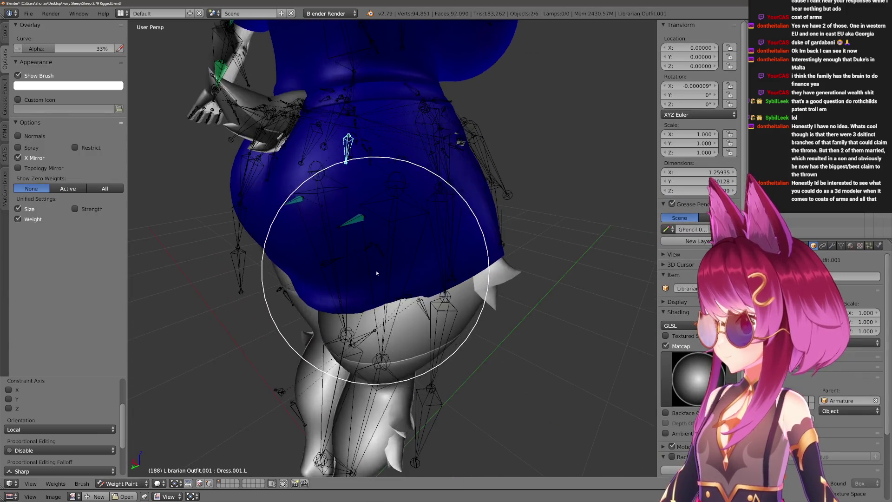
key("z")
mouse_move(359, 153)
middle_mouse_down()
mouse_move(397, 149)
mouse_move(418, 298)
mouse_move(391, 354)
mouse_move(399, 267)
middle_mouse_up()
right_click(409, 149)
key("z")
key("f")
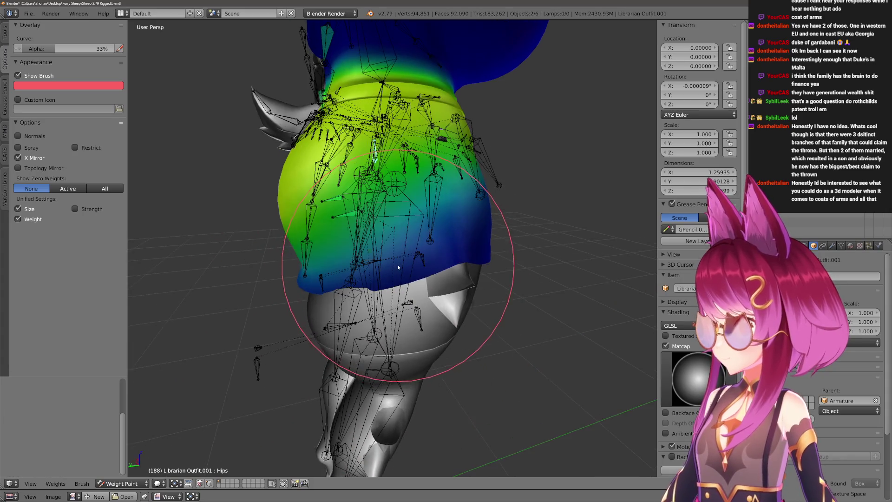
Select the Leg.R bone and shrink the weight-paint brush for detail work.
right_click(390, 328)
mouse_move(411, 216)
middle_mouse_down()
mouse_move(390, 328)
mouse_move(417, 344)
middle_mouse_up()
key("f")
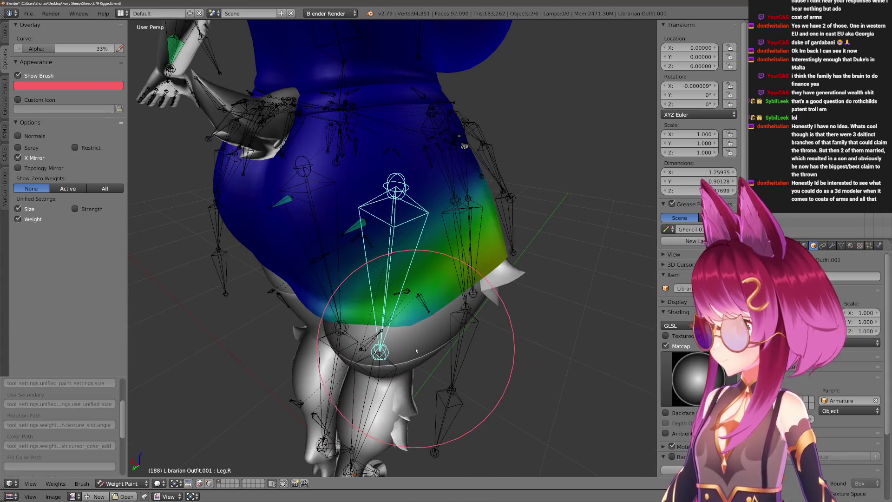
scroll(366, 348, "down", 3)
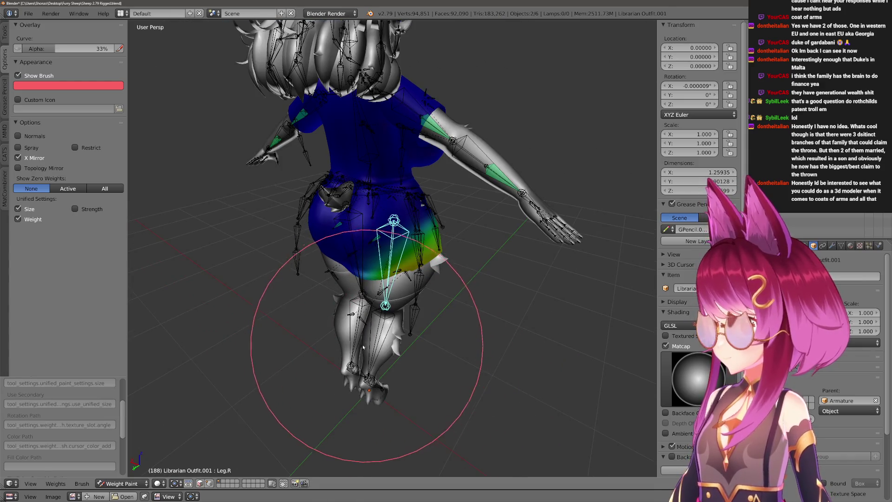
scroll(444, 359, "up", 5)
mouse_move(407, 359)
middle_mouse_down()
mouse_move(368, 368)
mouse_move(391, 370)
middle_mouse_up()
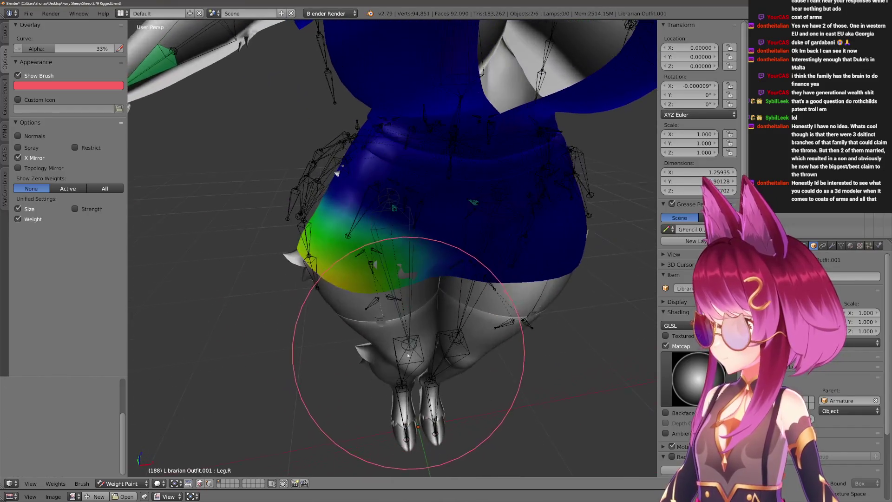
key("f")
left_click(419, 336)
Paint right-leg weight over the skirt's hip, then select the Thigh.R.001 bone.
middle_click_drag(413, 310, 398, 328)
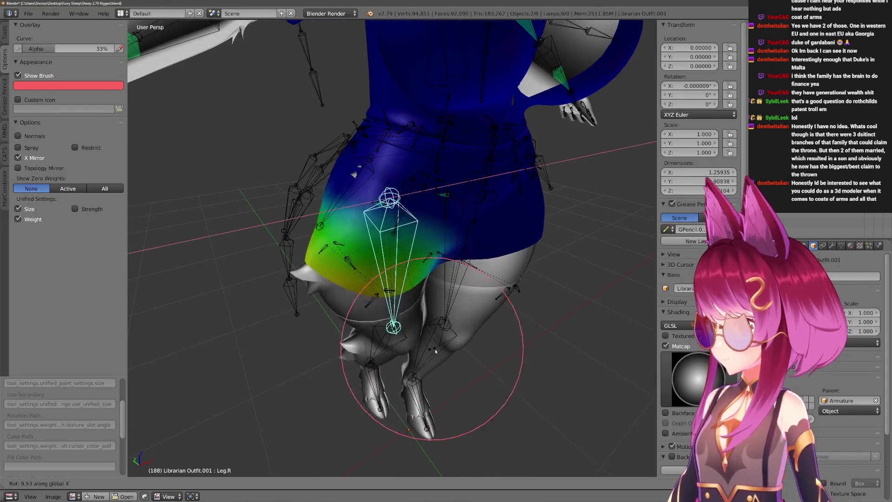
left_click_drag(408, 339, 458, 362)
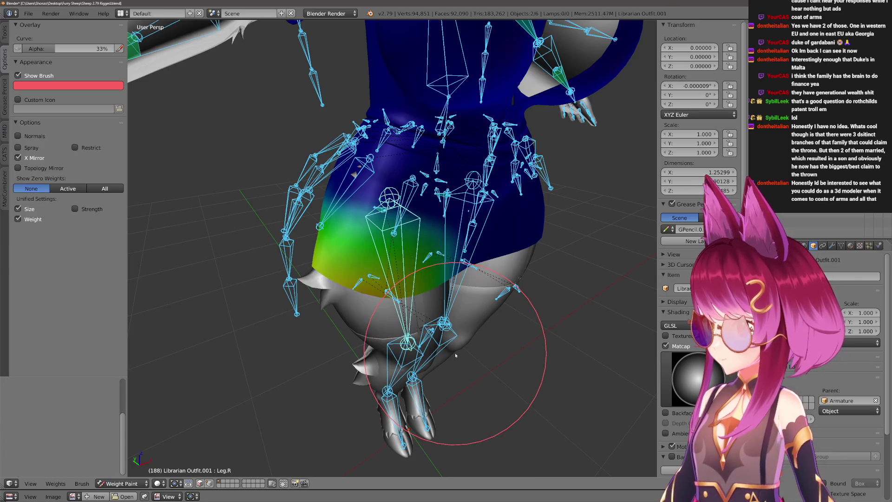
left_click_drag(398, 289, 412, 304)
right_click(393, 295, "ctrl")
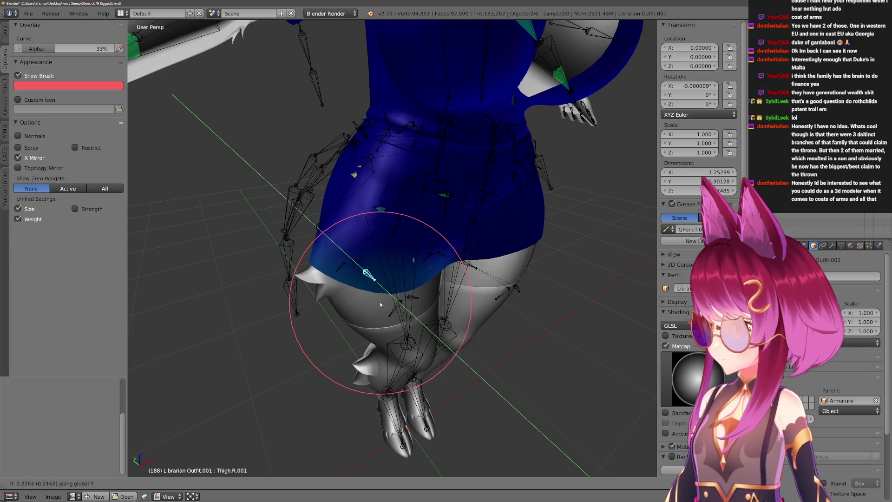
Finish the thigh move, resize the brush and try another thigh move before cancelling it.
key("Escape")
middle_click_drag(381, 304, 339, 283)
key("f")
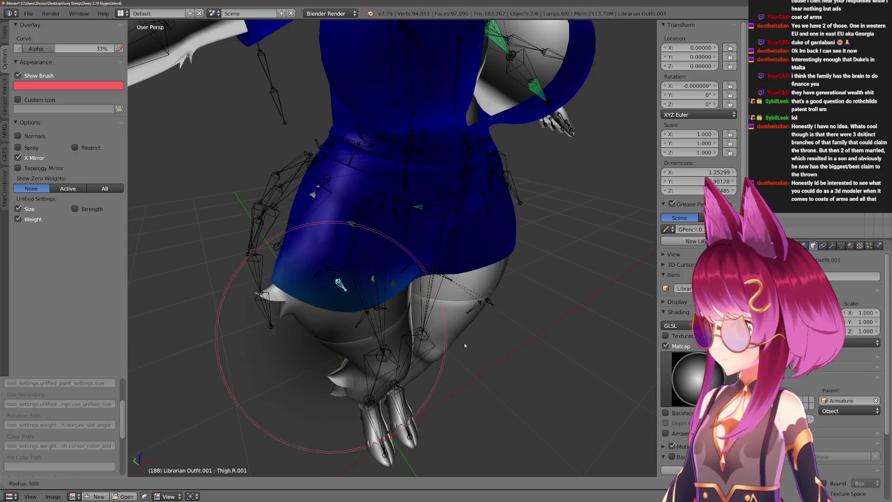
left_click(465, 344)
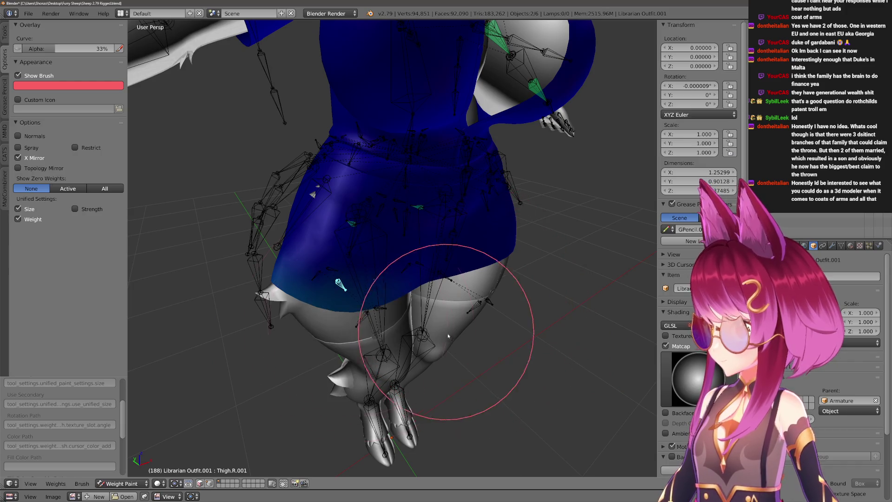
middle_click_drag(491, 322, 432, 327)
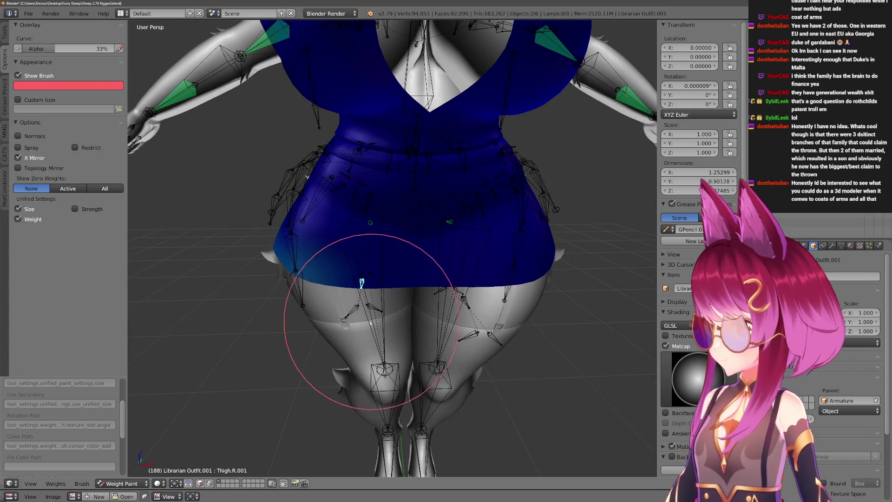
middle_click_drag(398, 448, 448, 378)
key("g")
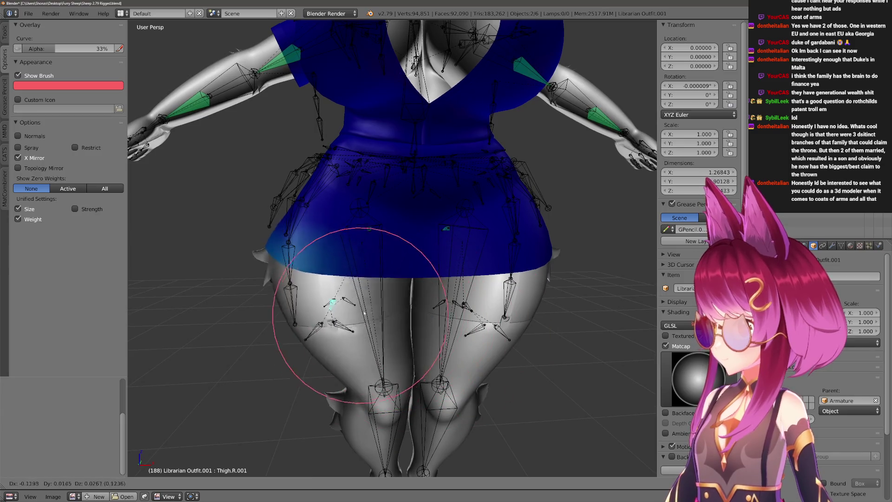
right_click(360, 312)
Rotate the Thigh.R.001 bone with a Z lock from a rear view to test the skirt deformation.
middle_click_drag(360, 312, 417, 347)
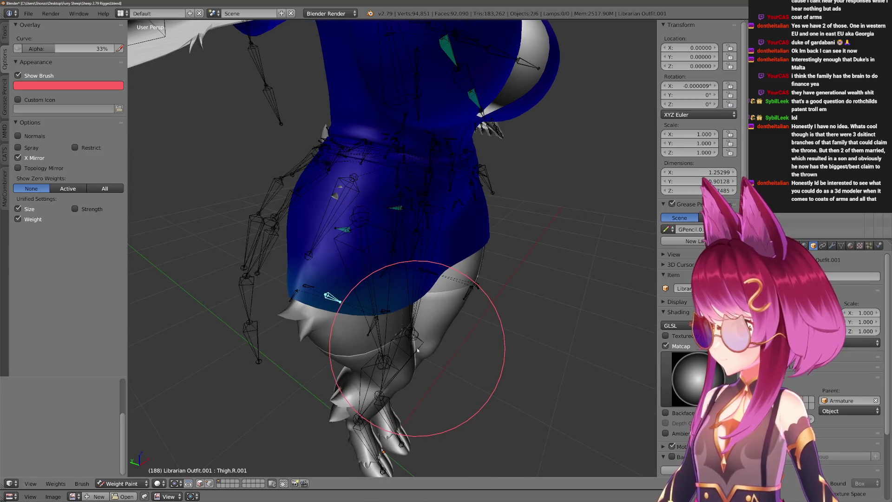
middle_click_drag(434, 346, 431, 333)
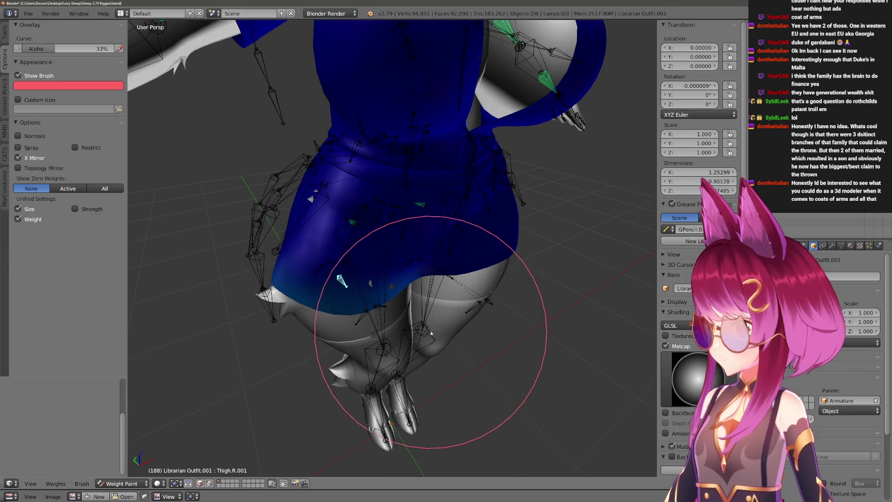
scroll(418, 336, "up", 2)
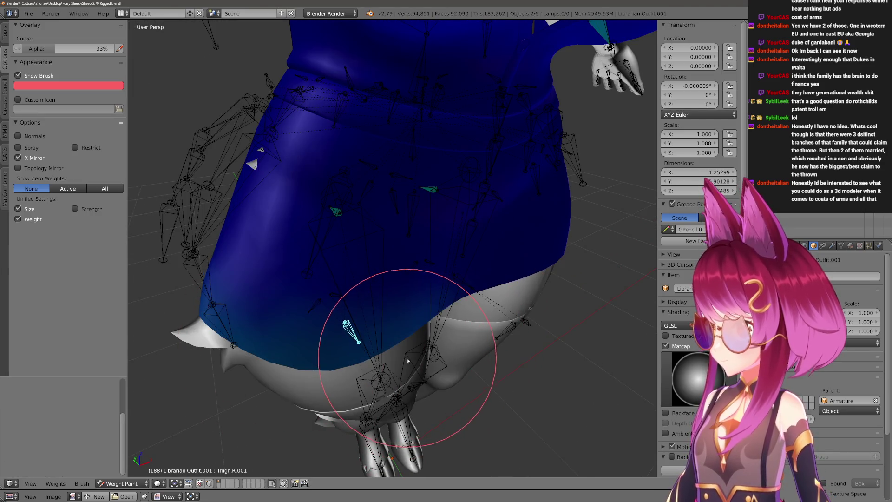
scroll(383, 377, "down", 1)
mouse_move(378, 379)
middle_mouse_down()
mouse_move(418, 378)
mouse_move(365, 378)
middle_mouse_up()
key("g")
key("shift+z")
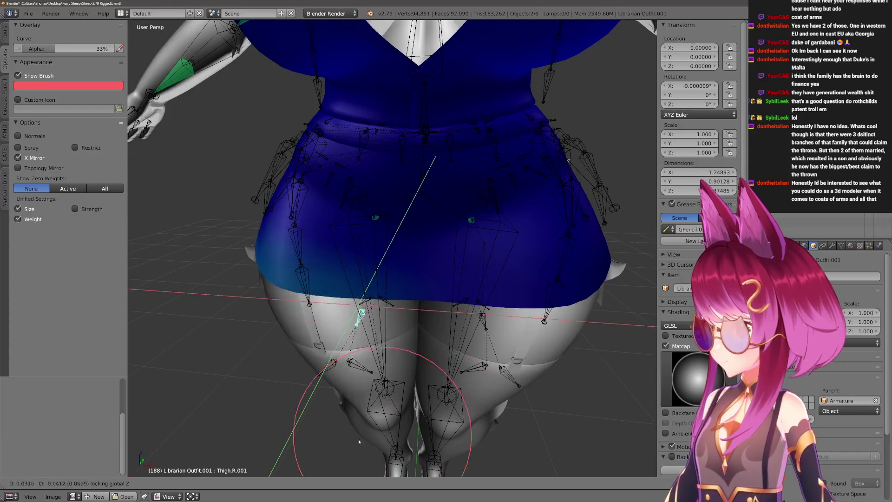
key("r")
key("z")
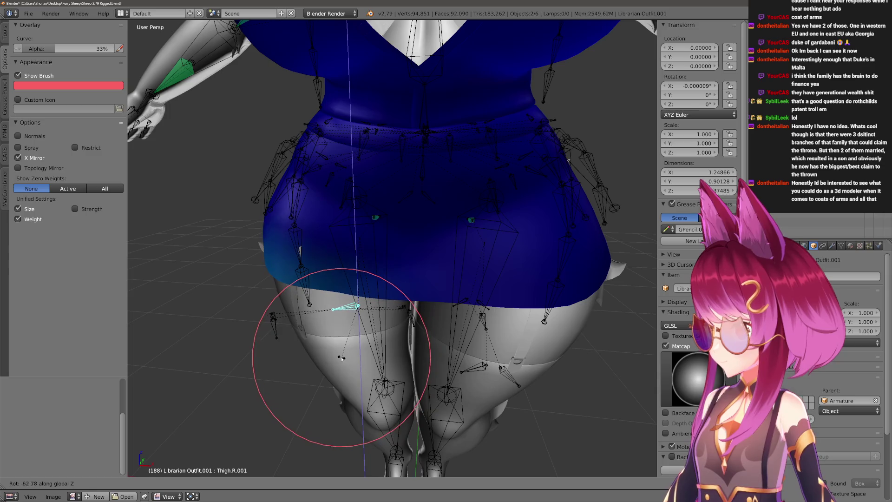
left_click(328, 358)
Check the result in wireframe, then move the thigh bone twice with the Z axis excluded.
key("z")
mouse_move(322, 313)
middle_mouse_down()
mouse_move(365, 249)
mouse_move(396, 249)
mouse_move(341, 279)
mouse_move(362, 293)
mouse_move(411, 300)
mouse_move(437, 224)
mouse_move(408, 298)
mouse_move(348, 388)
mouse_move(318, 368)
mouse_move(418, 318)
mouse_move(349, 390)
middle_mouse_up()
key("z")
key("2")
scroll(421, 202, "up", 2)
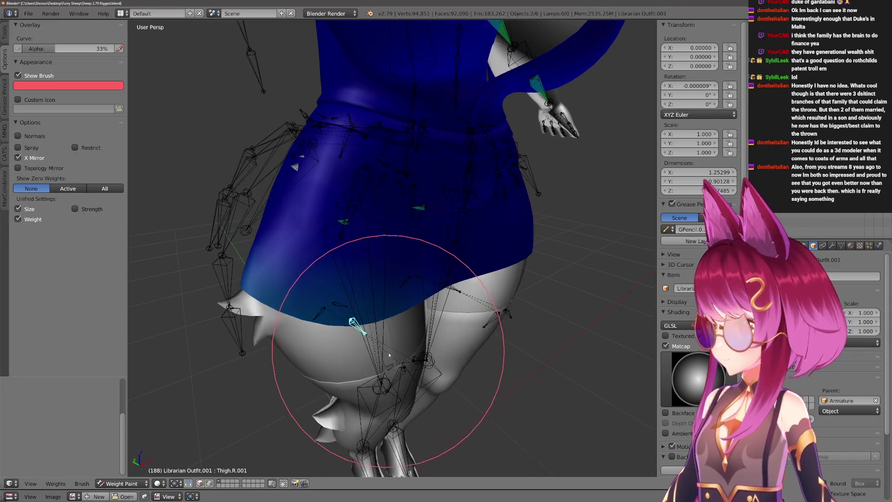
key("g")
key("shift+z")
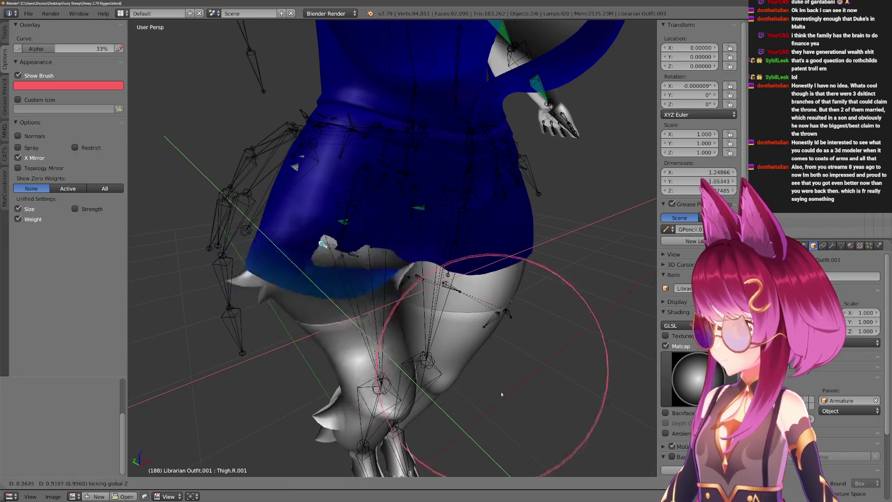
left_click(394, 364)
key("g")
key("shift+z")
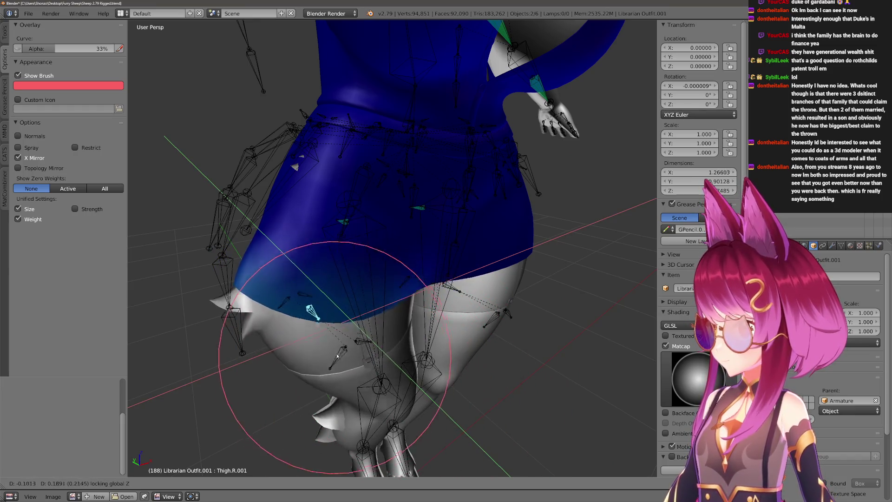
left_click(410, 402)
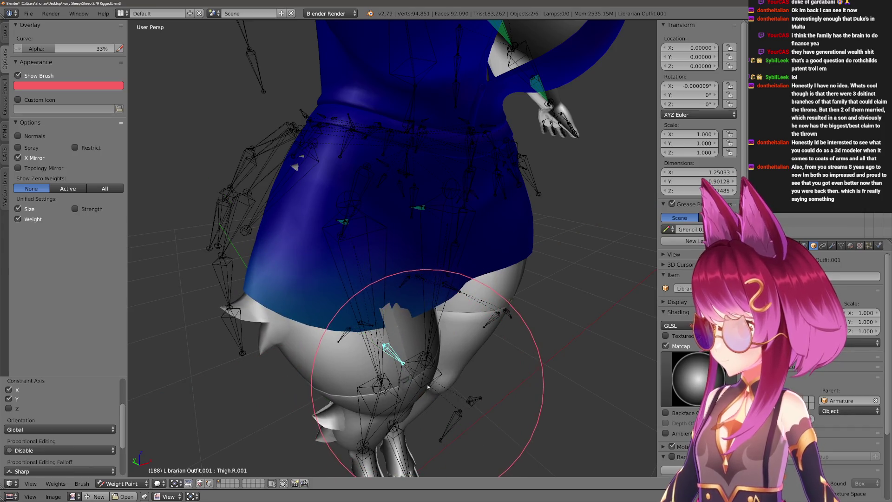
Shrink the brush, then select Dress.R and the Hips bone to show the Hips weights.
key("f")
left_click(417, 374)
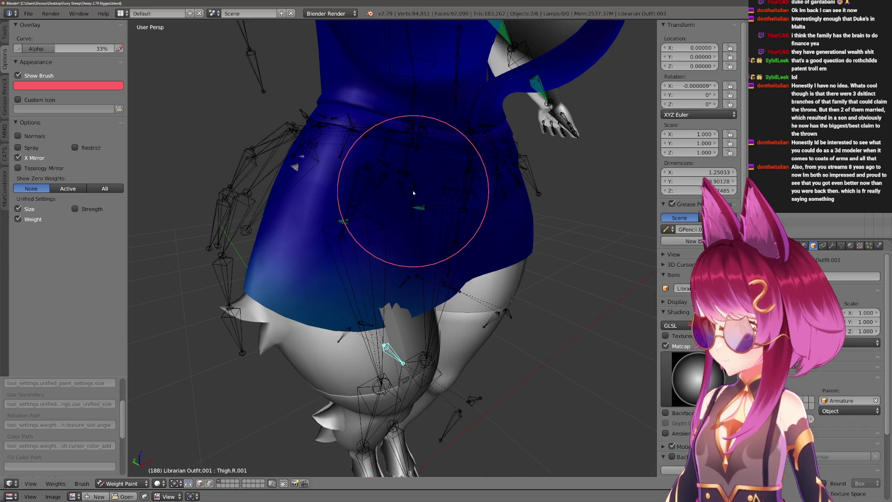
right_click(414, 205)
right_click(408, 84)
scroll(383, 349, "up", 1)
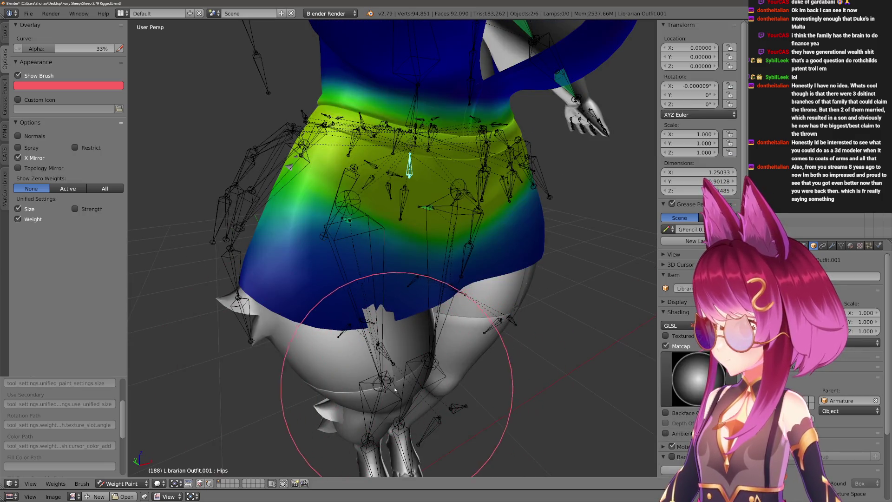
Select Thigh.R.001 and switch into weight painting on the body mesh Circle.002.
left_click(399, 372)
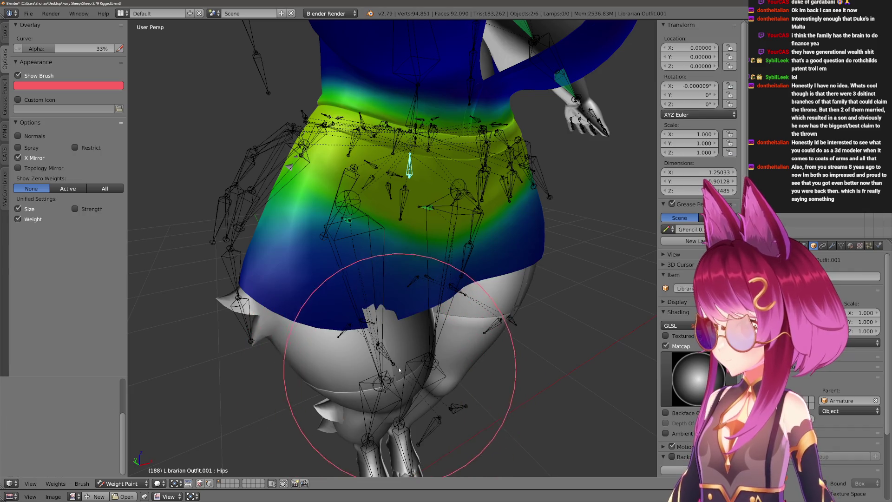
right_click(385, 354)
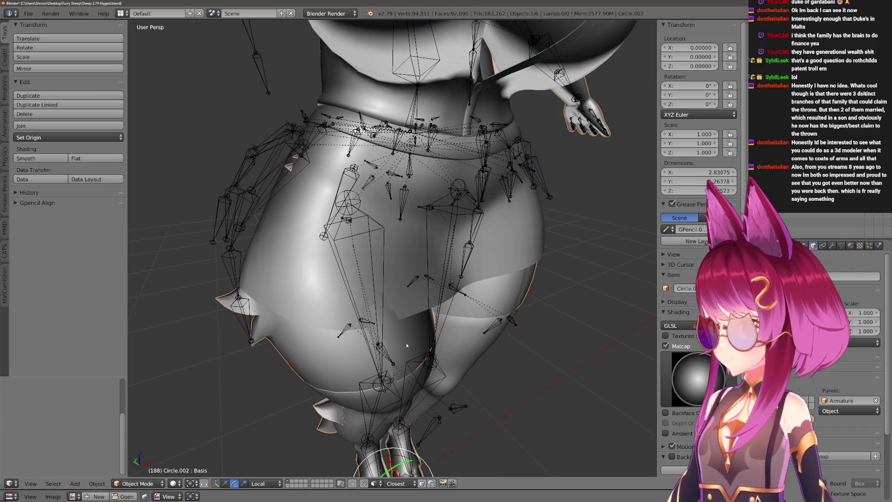
key("ctrl+Tab")
key("ctrl+Tab")
right_click(387, 352)
key("ctrl+Tab")
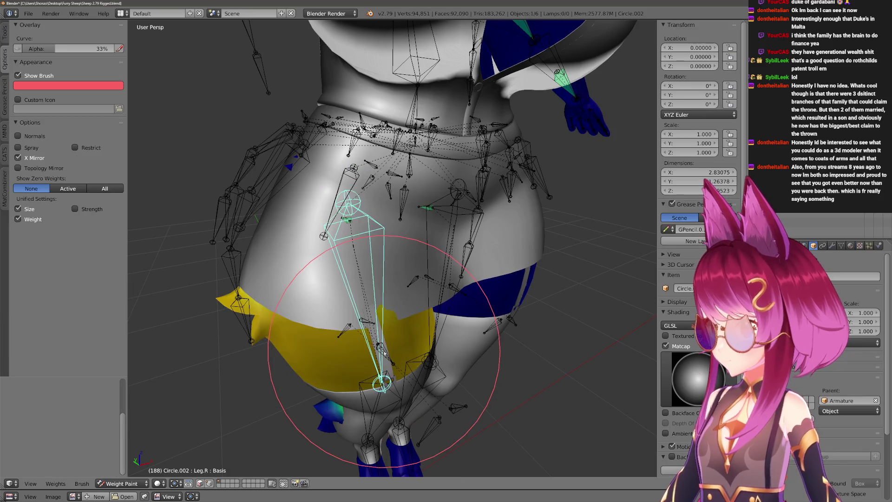
Return to weight painting on Librarian Outfit.001 and toggle its wireframe overlay.
key("ctrl+Tab")
right_click(382, 308)
key("ctrl+Tab")
key("f")
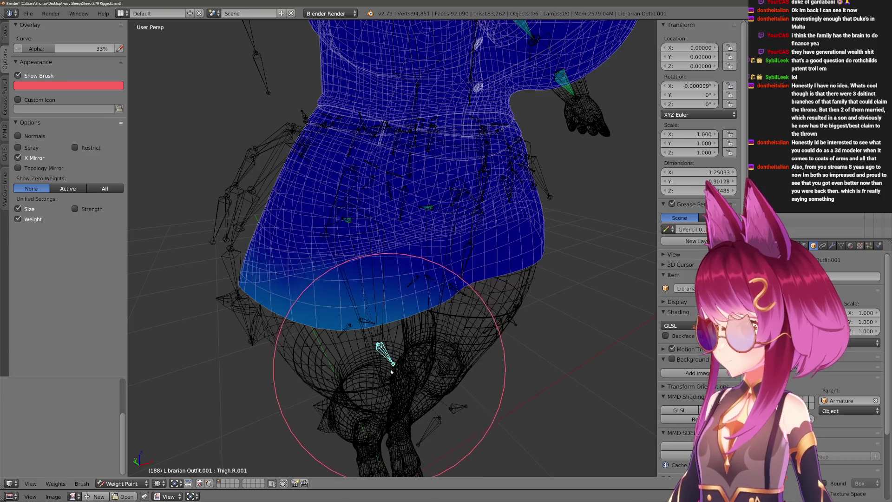
key("f")
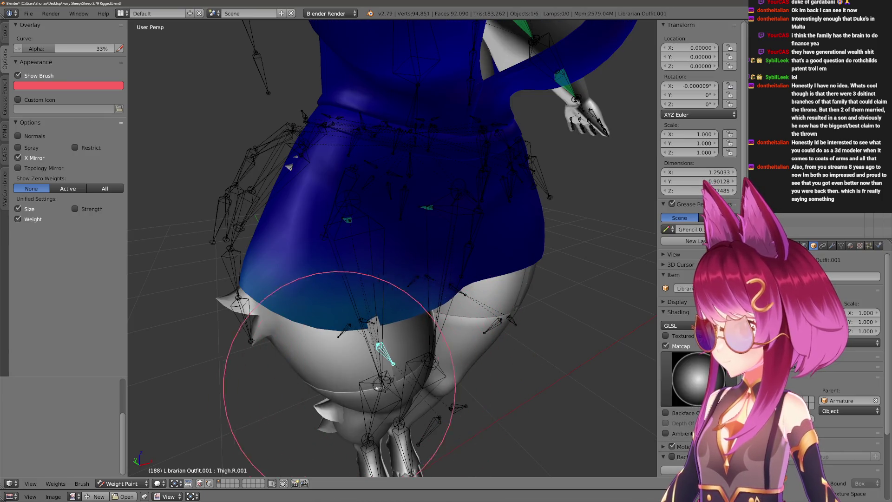
mouse_move(312, 399)
middle_mouse_down()
mouse_move(319, 388)
mouse_move(258, 398)
mouse_move(368, 393)
middle_mouse_up()
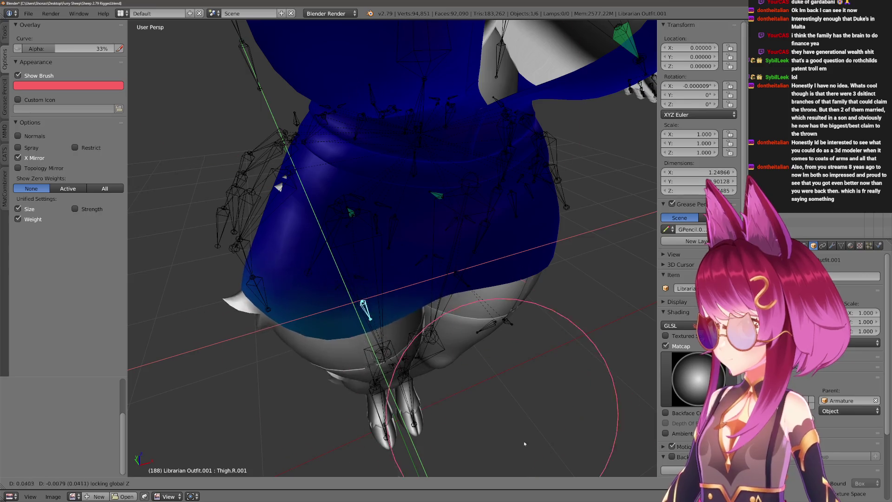
Move the right thigh bone along the Z axis to check the outfit's deformation.
left_click(426, 382)
key("g")
key("z")
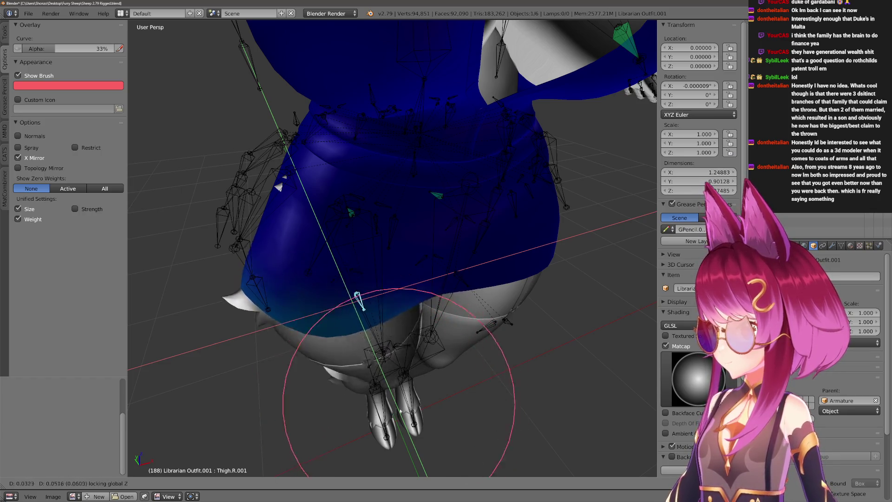
left_click(438, 361)
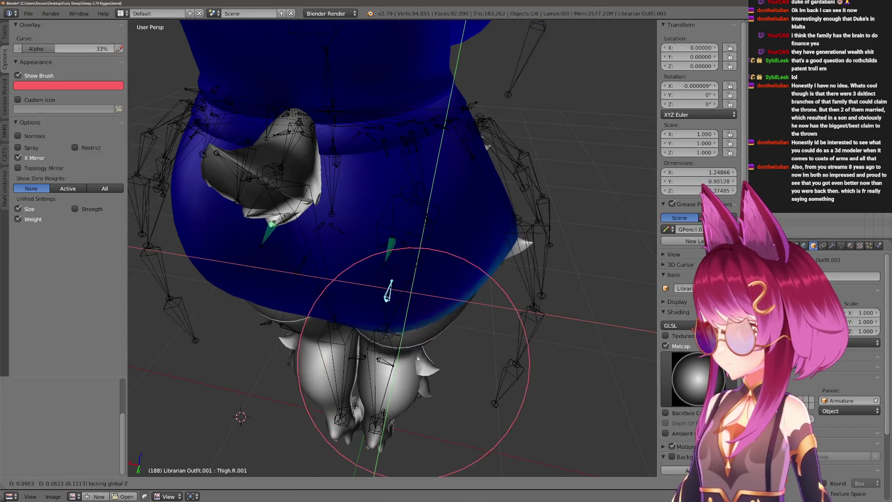
Select the Leg.R bone and start rotating it around the X axis from a side view.
left_click(452, 384)
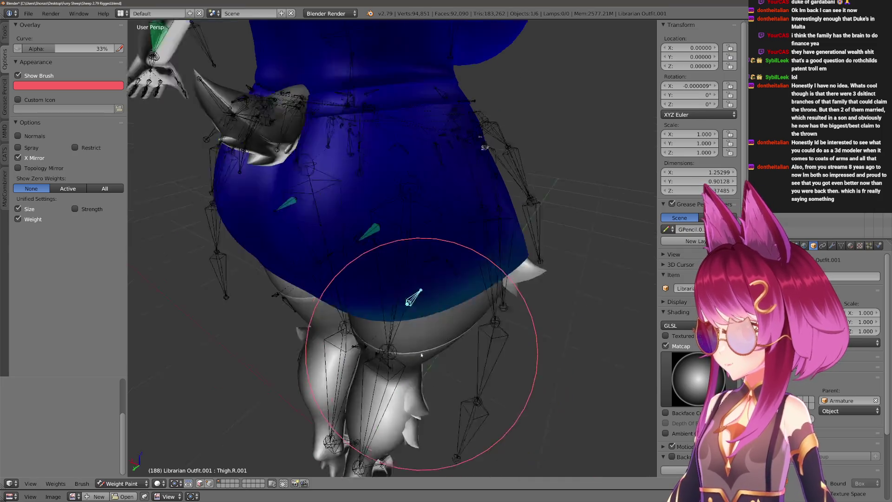
middle_click_drag(452, 384, 446, 209)
right_click(452, 189, "ctrl")
key("r")
key("x")
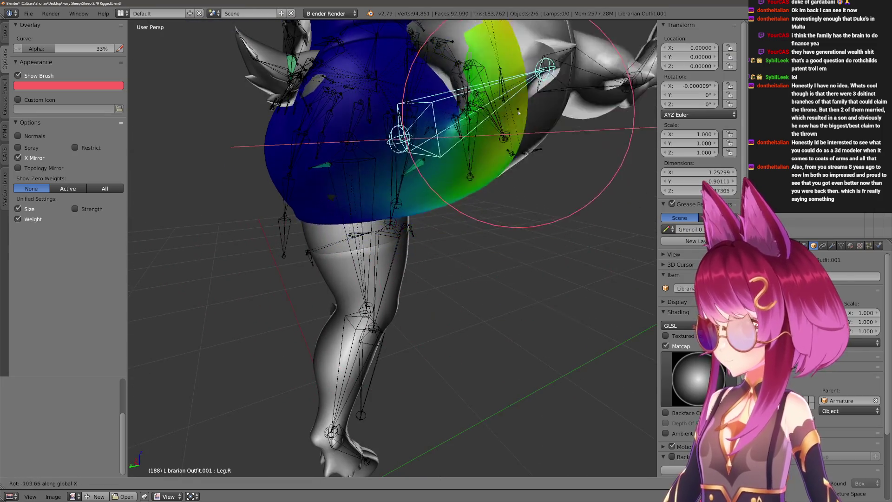
Confirm the raised right leg and select Booty.R to inspect weights from behind.
left_click(490, 167)
mouse_move(490, 166)
middle_mouse_down()
mouse_move(446, 293)
mouse_move(407, 256)
mouse_move(443, 119)
middle_mouse_up()
right_click(446, 295, "ctrl")
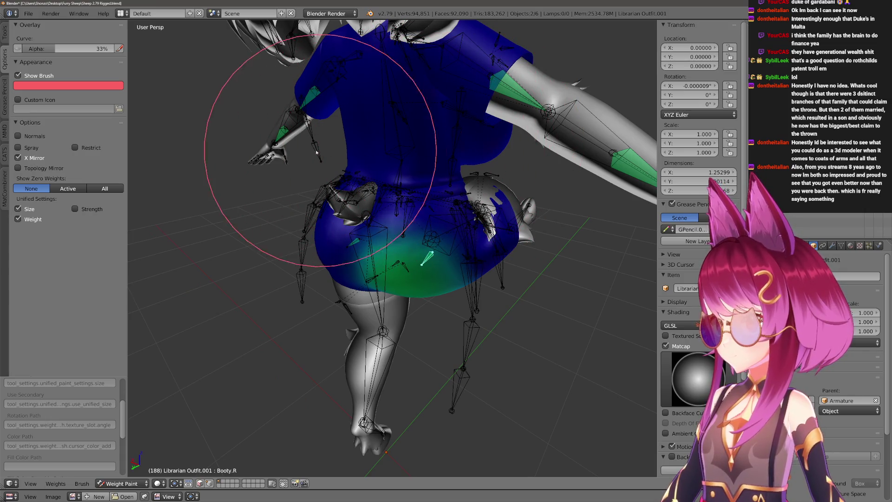
middle_click_drag(316, 152, 305, 191)
middle_click_drag(310, 295, 309, 349)
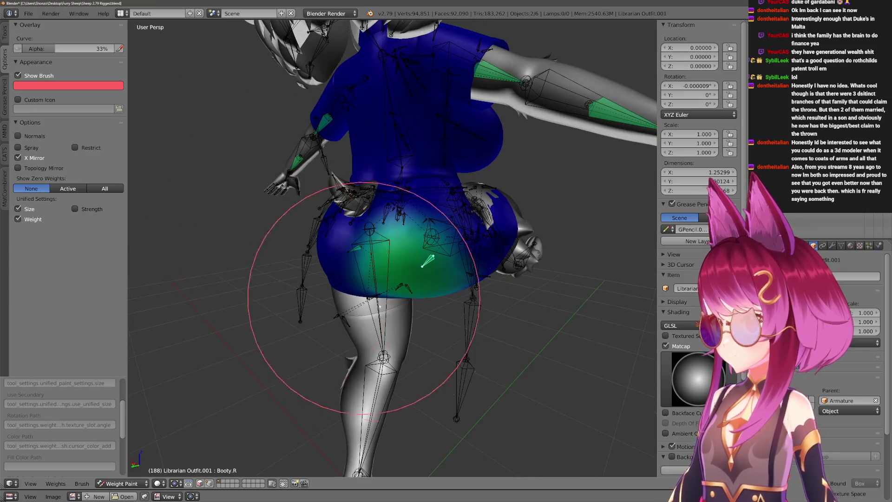
mouse_move(368, 368)
middle_mouse_down()
mouse_move(424, 262)
mouse_move(390, 400)
middle_mouse_up()
Rotate Leg.R into a new pose, then select the Hips bone to show its weight map.
right_click(391, 401)
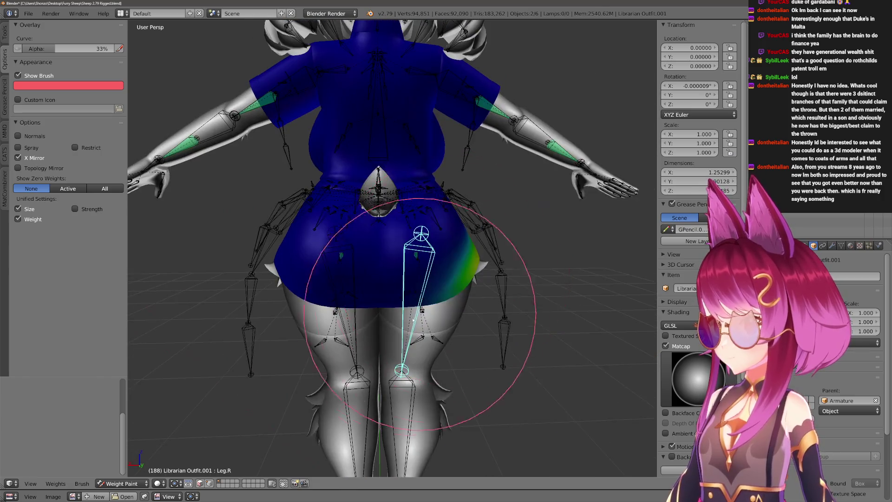
key("r")
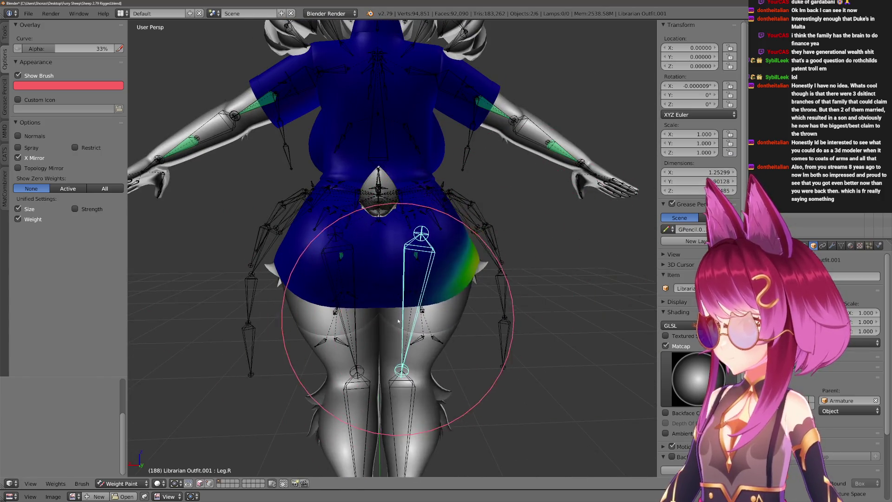
left_click(481, 324)
scroll(457, 320, "up", 3)
mouse_move(454, 319)
middle_mouse_down()
mouse_move(418, 319)
mouse_move(382, 240)
mouse_move(432, 215)
mouse_move(430, 243)
mouse_move(376, 269)
mouse_move(408, 259)
mouse_move(458, 279)
mouse_move(493, 273)
middle_mouse_up()
right_click(428, 262)
key("z")
mouse_move(499, 267)
middle_mouse_down()
mouse_move(528, 264)
mouse_move(494, 156)
middle_mouse_up()
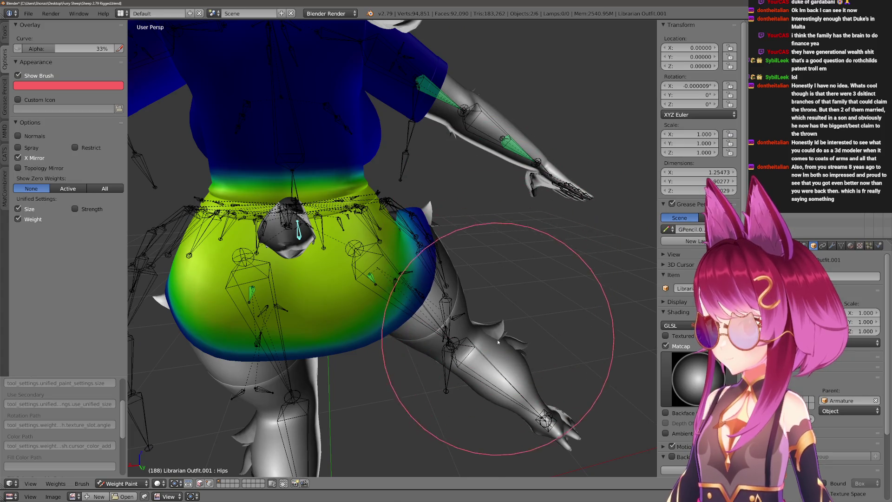
scroll(458, 368, "up", 2)
Select all armature bones and clear their rotation back to the rest pose.
mouse_move(478, 328)
middle_mouse_down()
mouse_move(502, 322)
mouse_move(409, 288)
middle_mouse_up()
key("a")
key("alt+r")
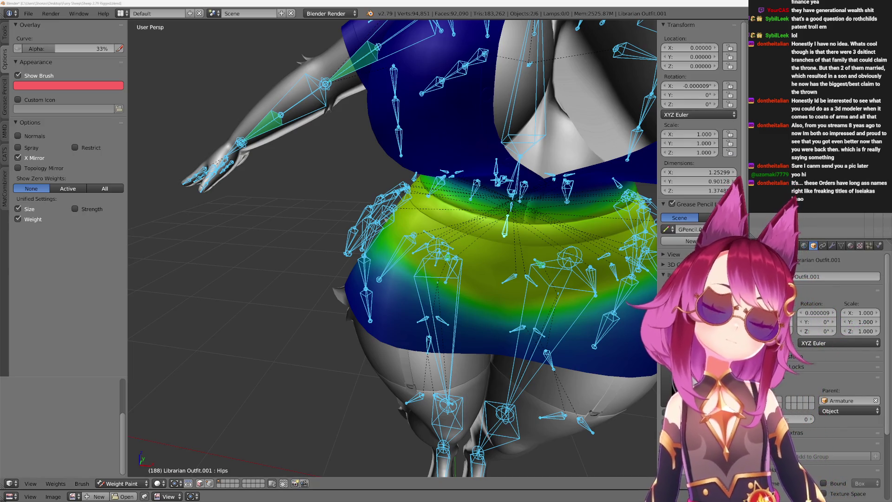
scroll(551, 237, "down", 5)
scroll(551, 237, "up", 4)
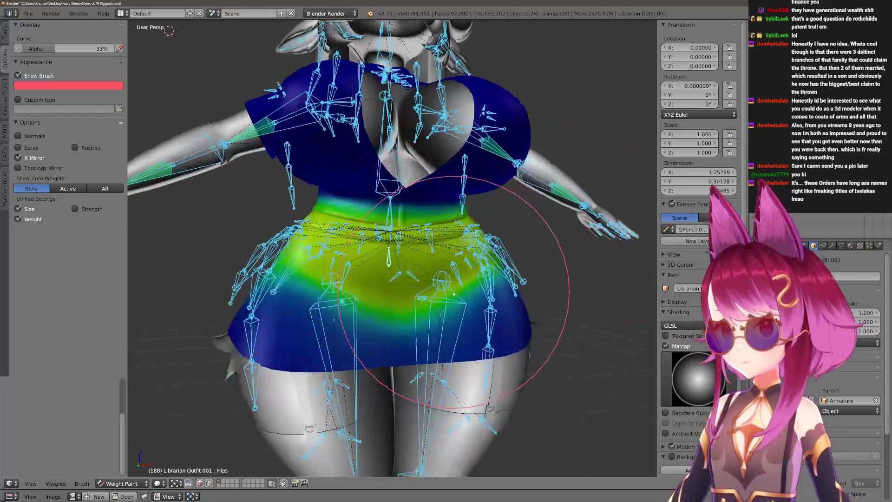
Switch to object mode with textured shading and save over the existing sheep blend file.
key("ctrl+Tab")
key("alt+z")
scroll(457, 294, "down", 2)
scroll(457, 294, "up", 1)
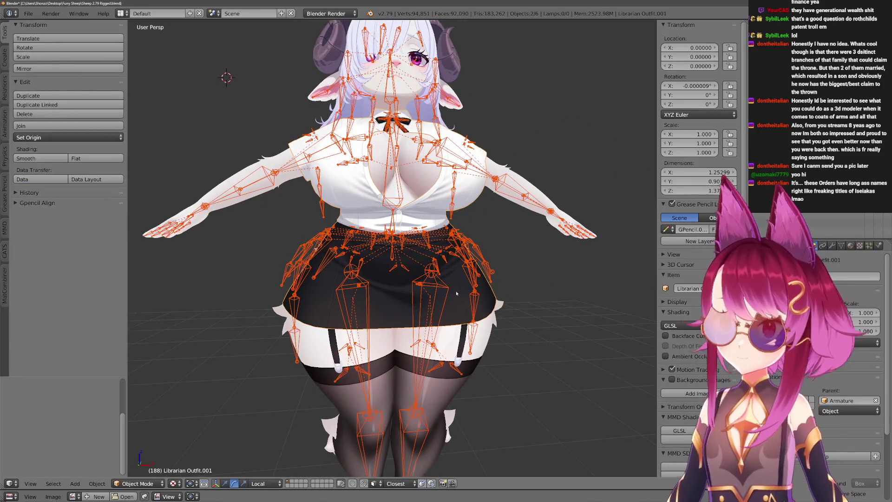
scroll(457, 294, "down", 1)
key("ctrl+s")
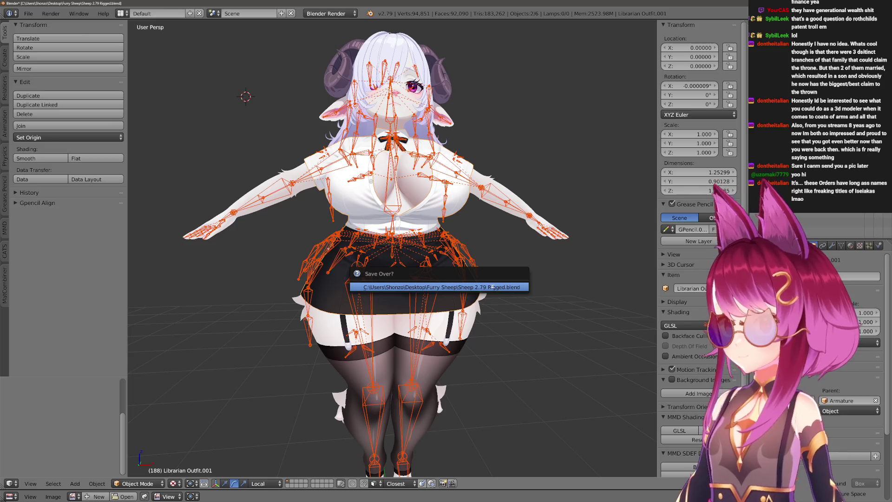
left_click(491, 286)
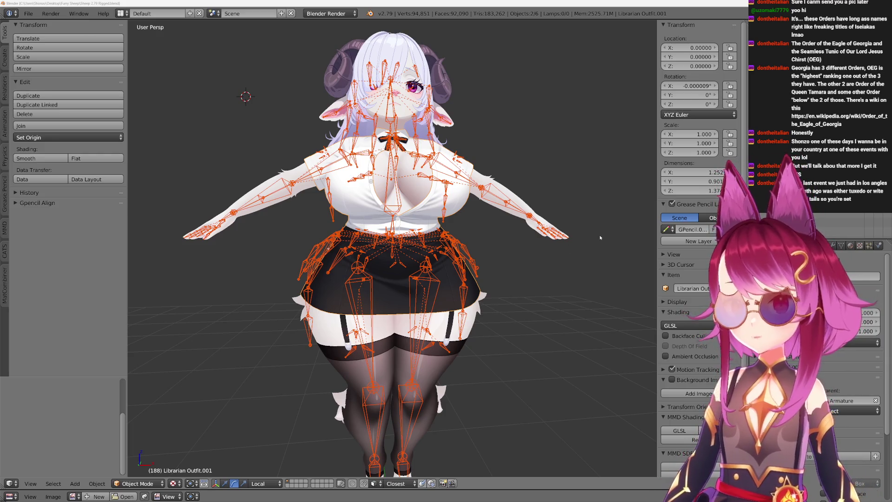
scroll(600, 237, "up", 1)
scroll(599, 238, "up", 2)
scroll(599, 238, "up", 1)
scroll(600, 238, "up", 1)
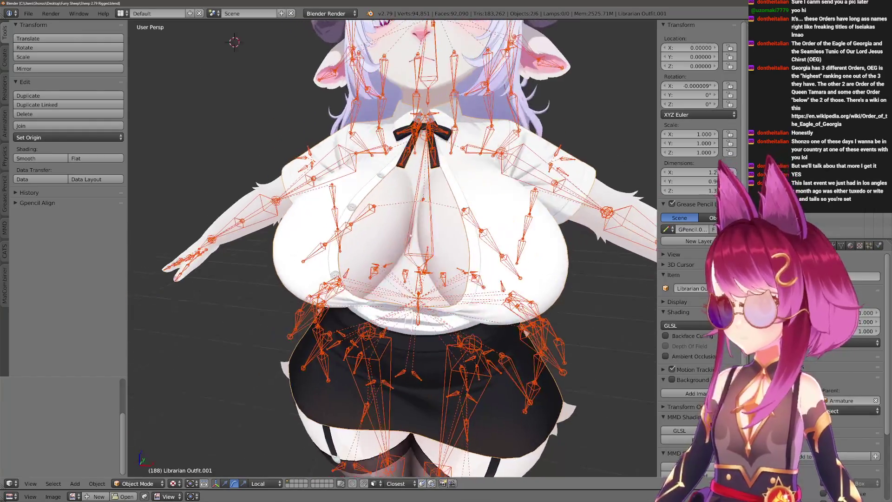
scroll(392, 249, "up", 2)
In Pose Mode, rotate the Leg.R bone around the X axis to test the skirt bend.
key("ctrl+Tab")
scroll(395, 256, "down", 2)
scroll(394, 255, "down", 2)
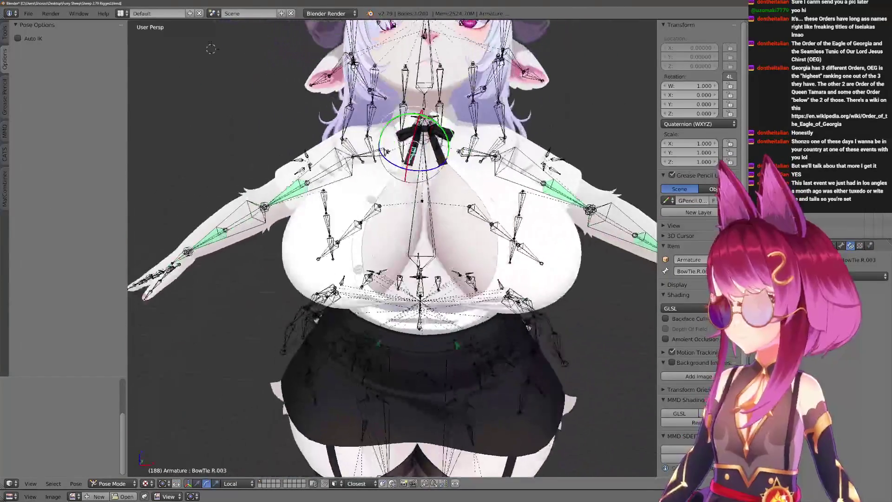
scroll(440, 216, "down", 1)
middle_click_drag(446, 193, 470, 216)
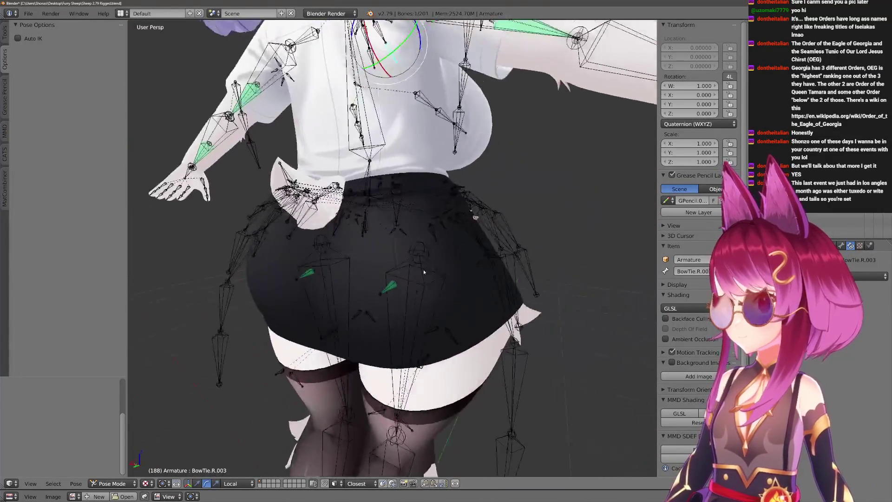
right_click(470, 216)
key("r")
key("Escape")
key("r")
key("x")
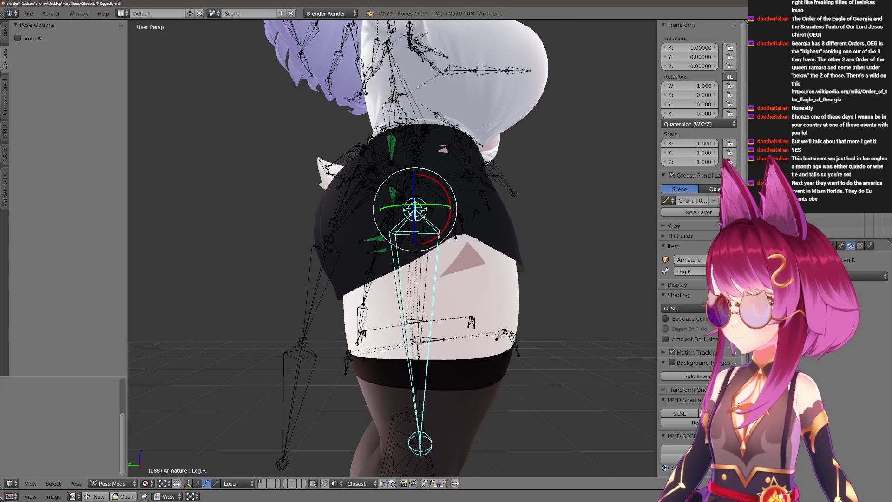
key("Return")
Try another X rotation, reset Leg.R to rest, then swing it outward and confirm.
middle_click_drag(447, 230, 513, 269)
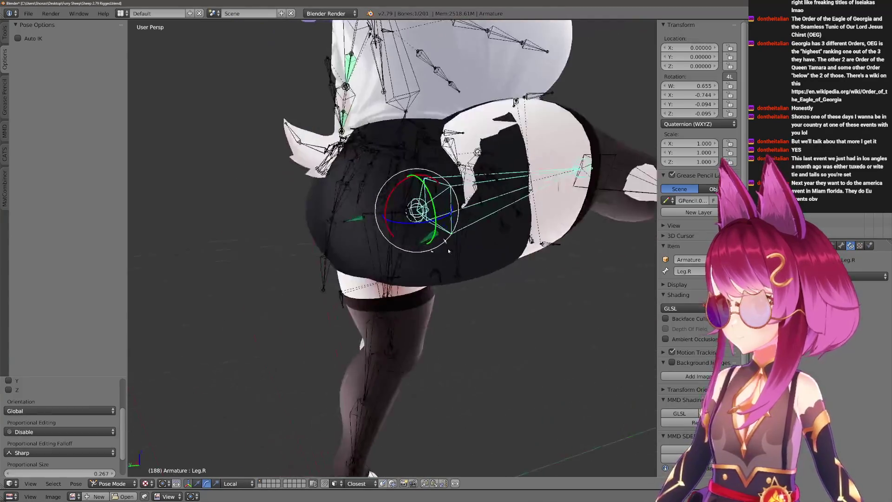
key("r")
key("x")
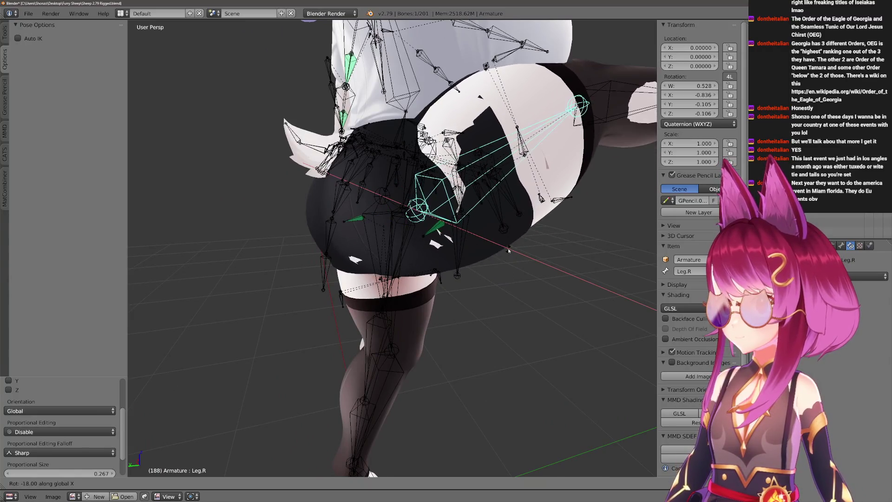
key("Escape")
mouse_move(512, 248)
middle_mouse_down()
mouse_move(430, 288)
mouse_move(498, 305)
middle_mouse_up()
key("alt+r")
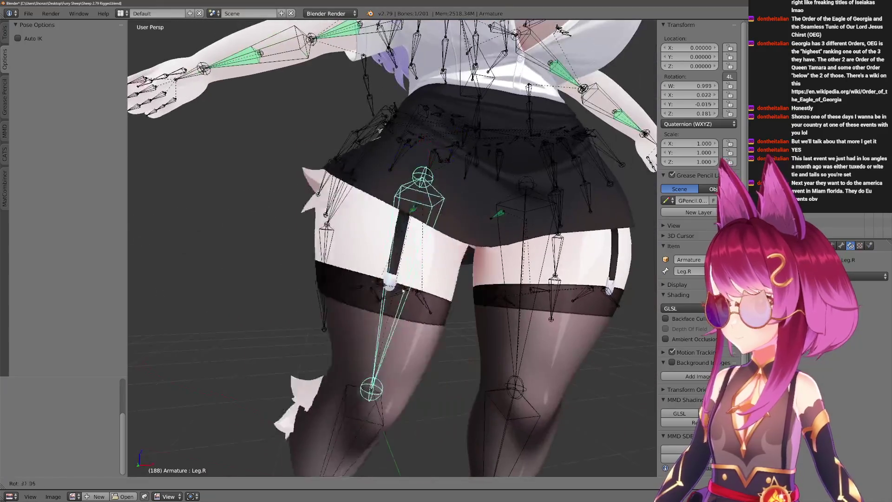
key("r")
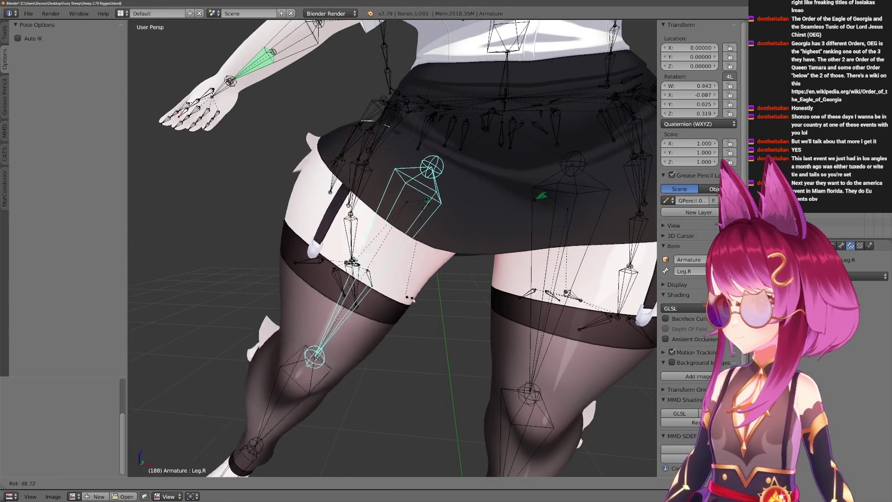
left_click(367, 201)
scroll(378, 187, "down", 3)
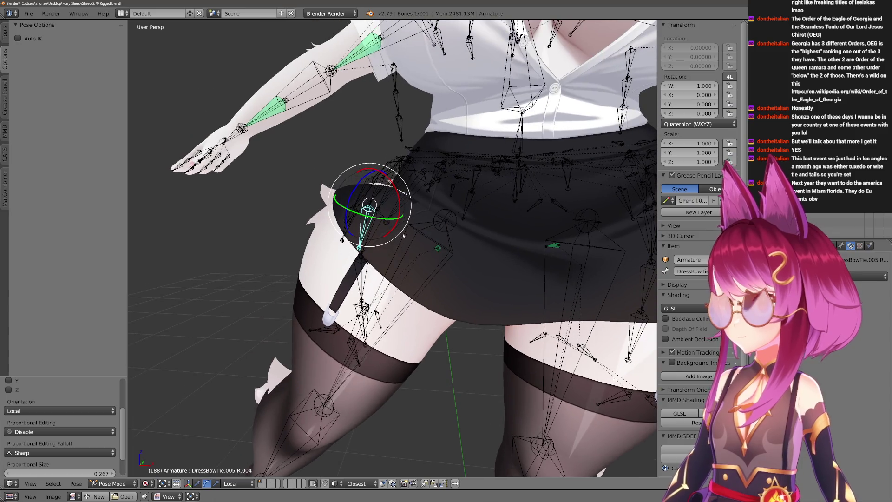
Switch back to weight painting the outfit and show the Leg.R weights.
key("ctrl+Tab")
right_click(379, 299)
key("ctrl+Tab")
scroll(431, 259, "up", 3)
right_click(431, 260)
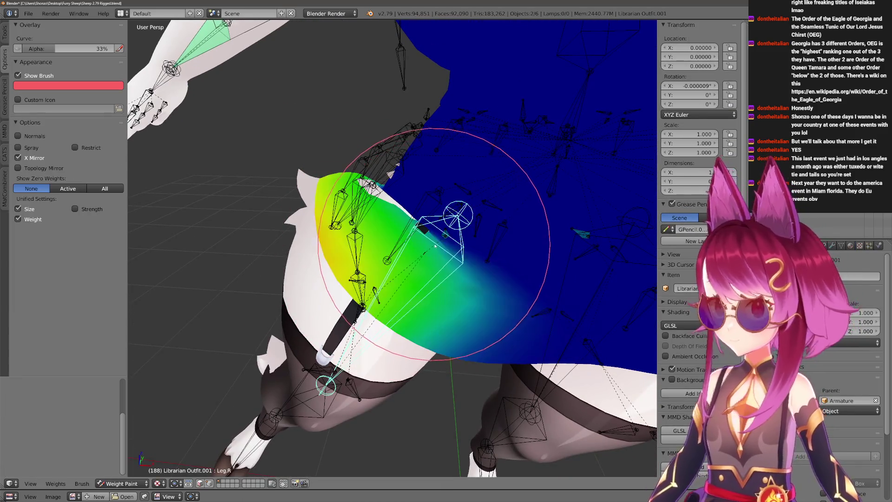
scroll(418, 264, "up", 2)
scroll(398, 272, "up", 2)
scroll(374, 277, "up", 2)
Use solid matcap shading with a smaller brush and show the Hips weights on the skirt.
key("z")
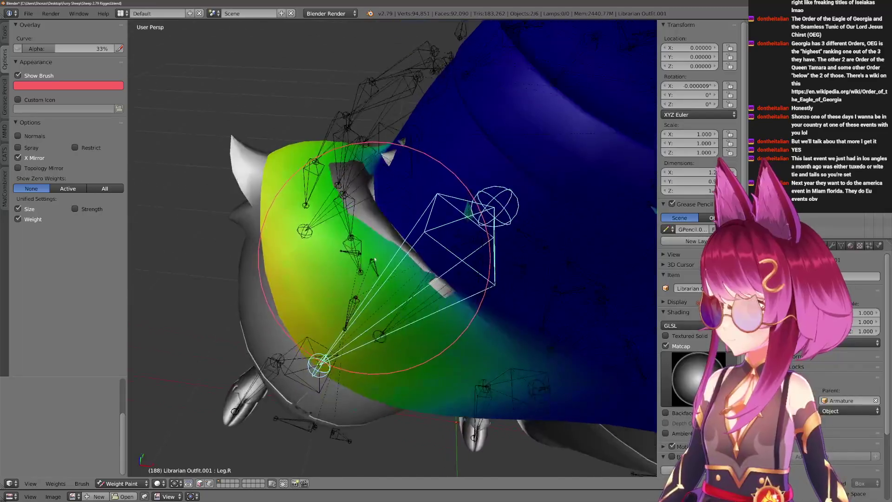
key("f")
left_click(417, 216)
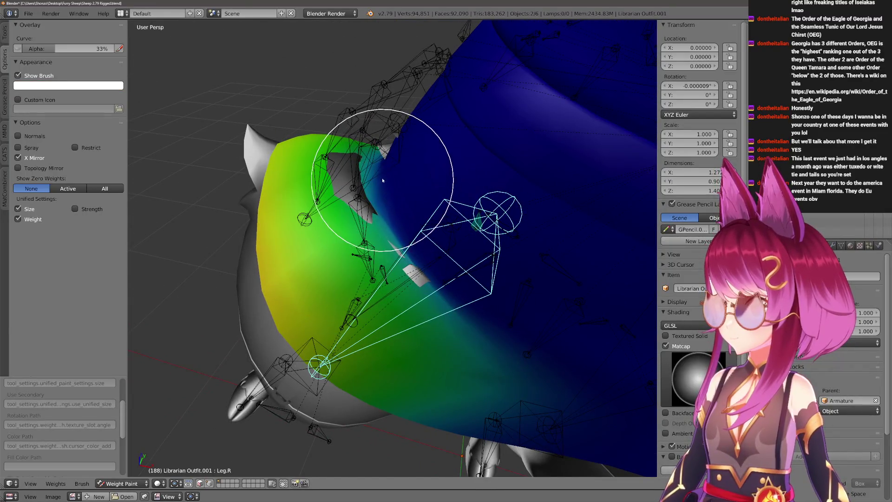
key("f")
left_click(339, 189)
scroll(425, 300, "down", 2)
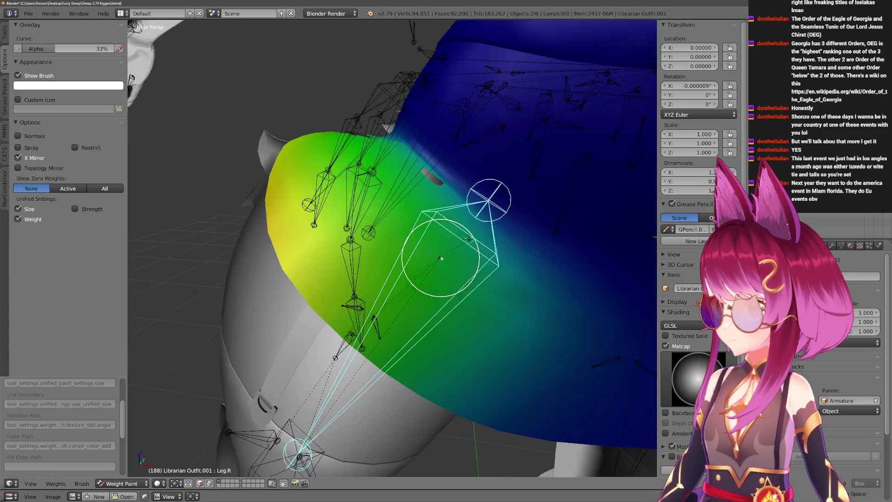
scroll(481, 223, "down", 2)
right_click(516, 198)
mouse_move(459, 216)
middle_mouse_down()
mouse_move(369, 269)
mouse_move(297, 281)
middle_mouse_up()
key("ctrl")
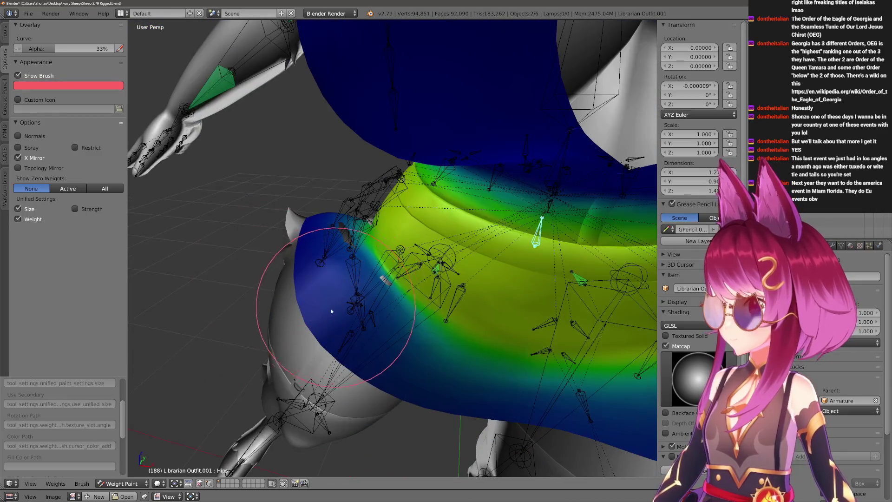
With the Draw brush at weight 0, paint out Hips weight on the skirt's side, adjusting brush size.
left_click(8, 37)
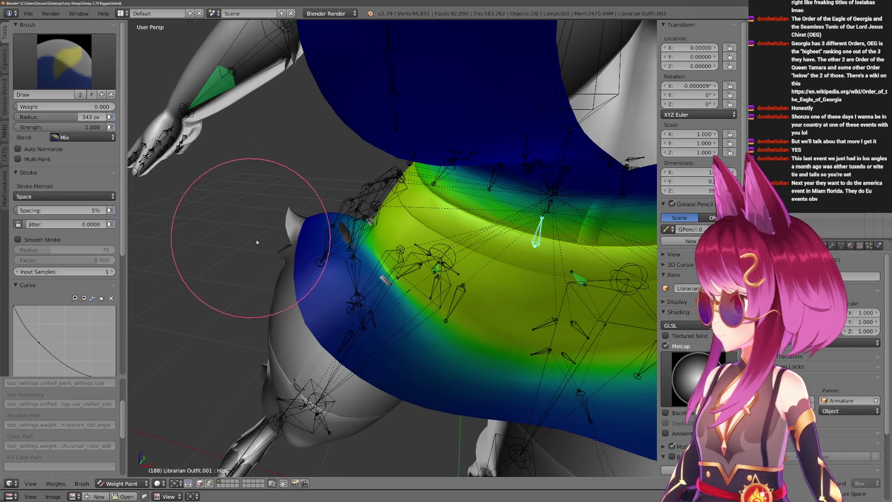
key("f")
left_click(289, 240)
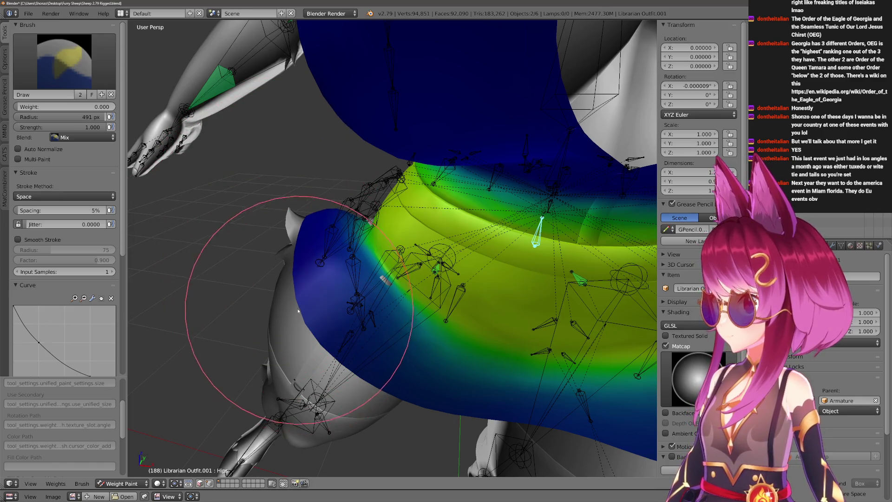
left_click_drag(298, 310, 331, 360, "ctrl")
key("f")
left_click(351, 318)
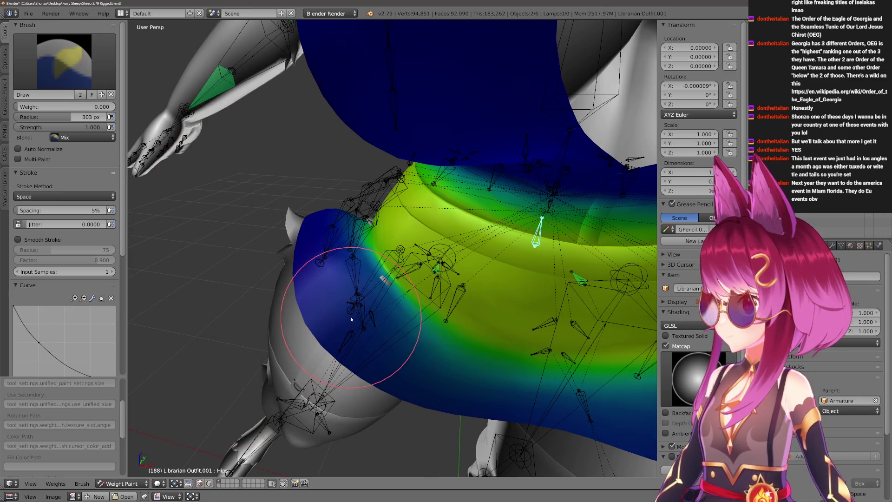
scroll(318, 319, "up", 1)
scroll(298, 368, "up", 1)
scroll(319, 308, "up", 1)
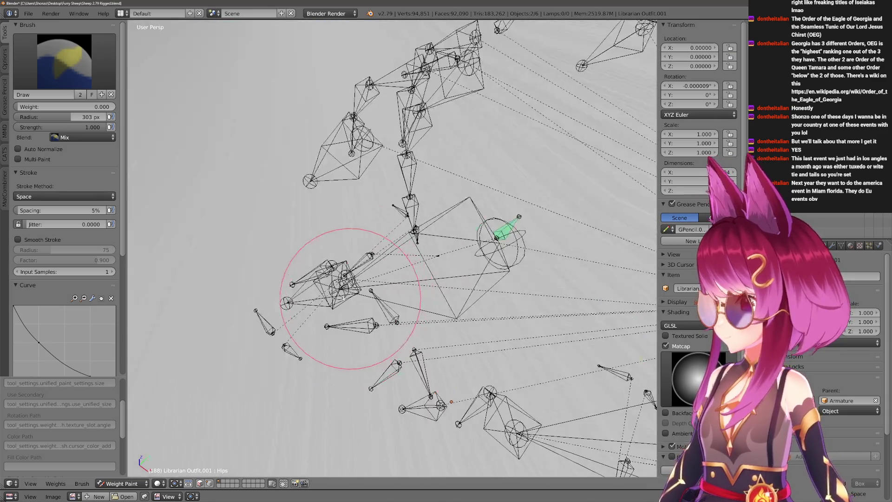
scroll(331, 279, "up", 1)
scroll(330, 280, "down", 1)
key("f")
left_click(374, 272)
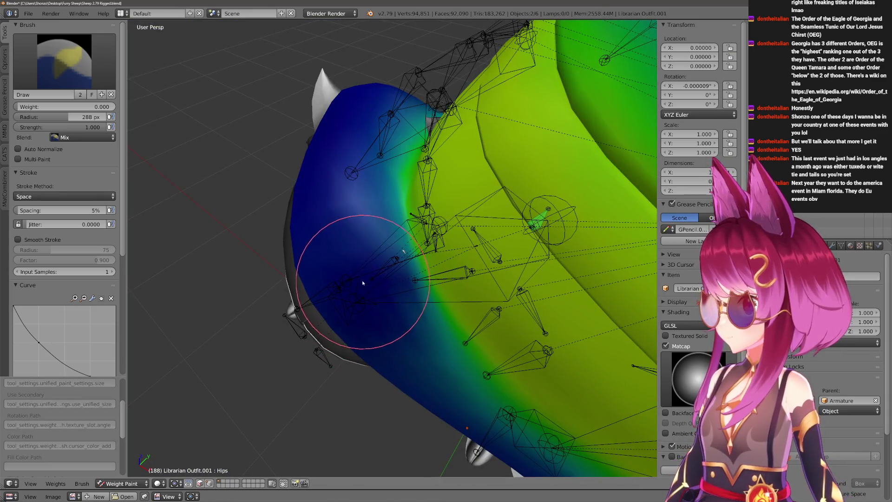
Cover the leftover light Hips patches along the skirt edge with zero weight.
middle_click_drag(338, 206, 363, 181)
key("2")
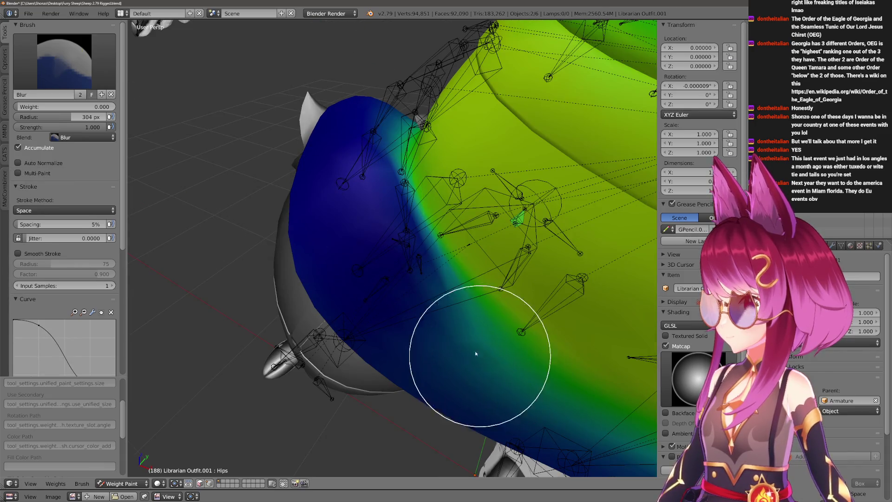
scroll(358, 221, "down", 1)
key("1")
key("f")
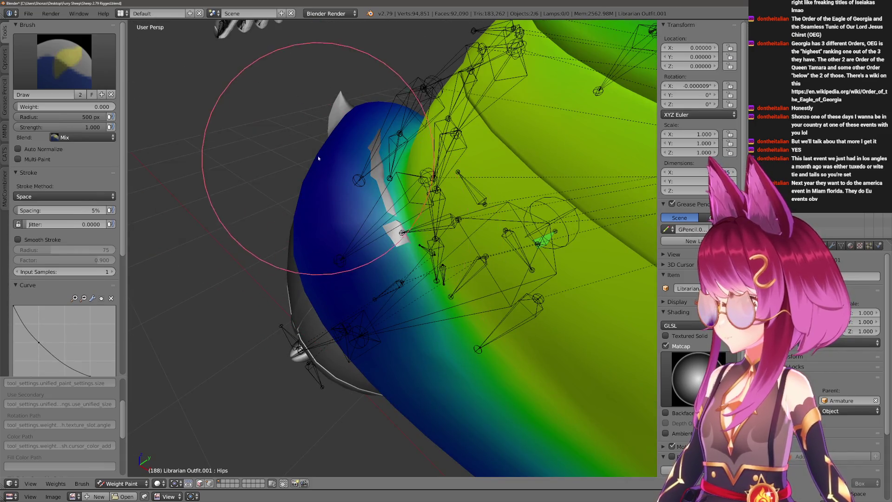
left_click(318, 155)
middle_click_drag(319, 156, 354, 192)
left_click_drag(355, 160, 353, 328)
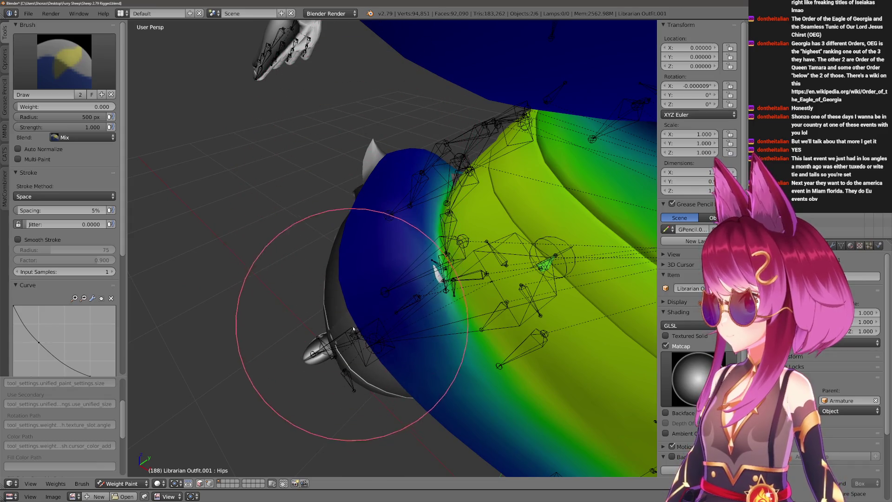
Blur the painted edge smooth, then select Leg.R to show its weights.
middle_click_drag(419, 418, 349, 375)
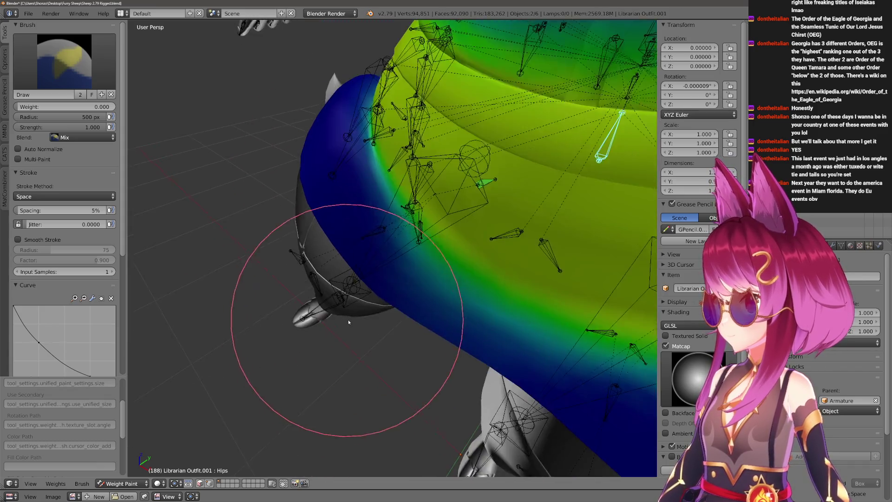
key("2")
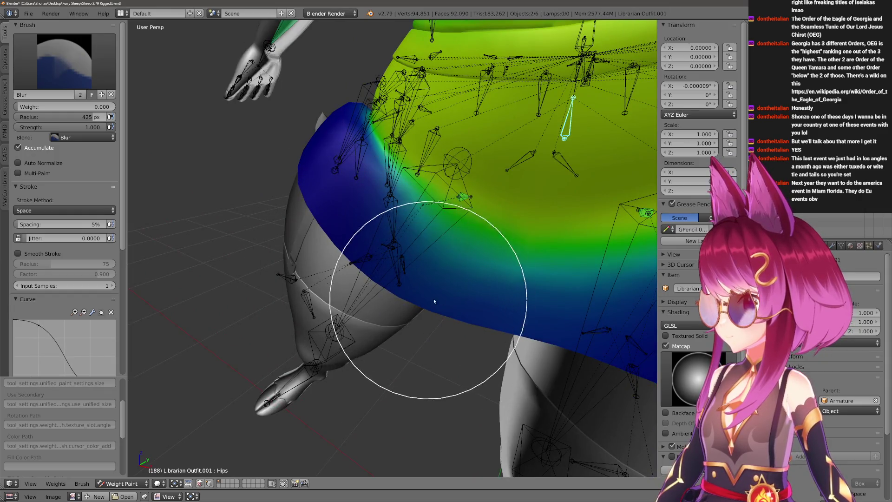
key("a")
middle_click_drag(409, 279, 428, 199)
right_click(458, 200)
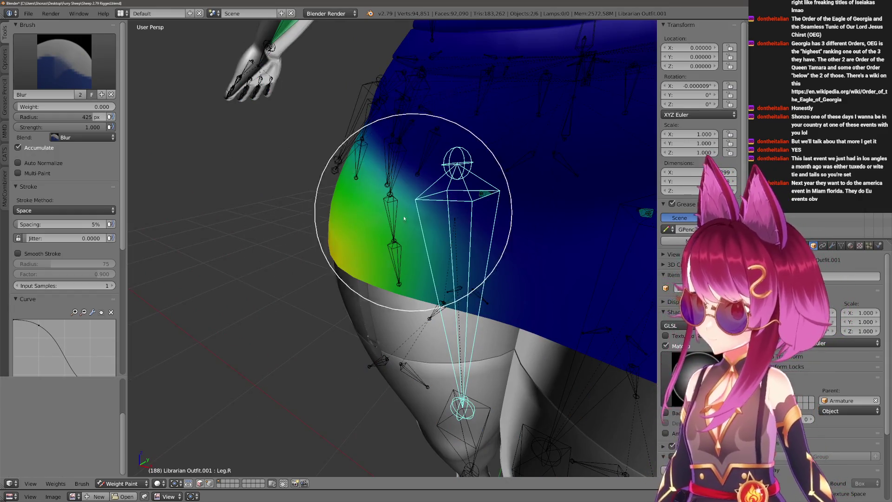
Bend the right leg about the X axis and inspect the Hips and Dress.R weights on the skirt.
key("r")
key("x")
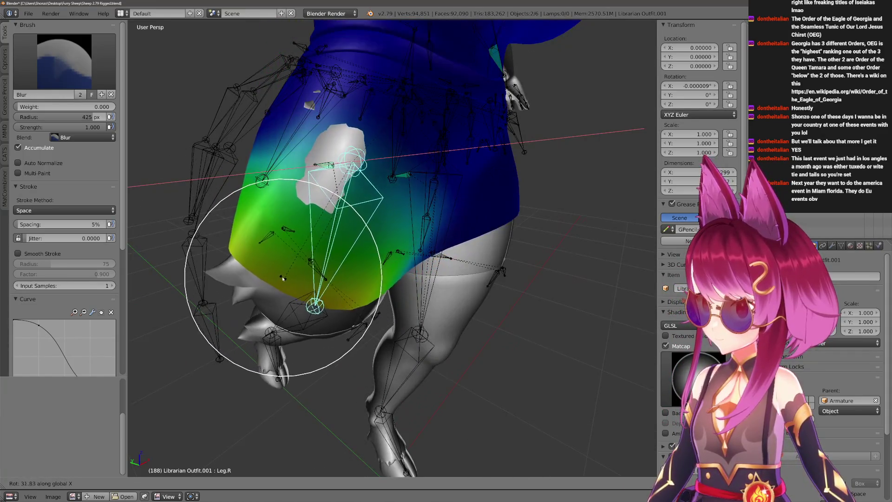
left_click(311, 255)
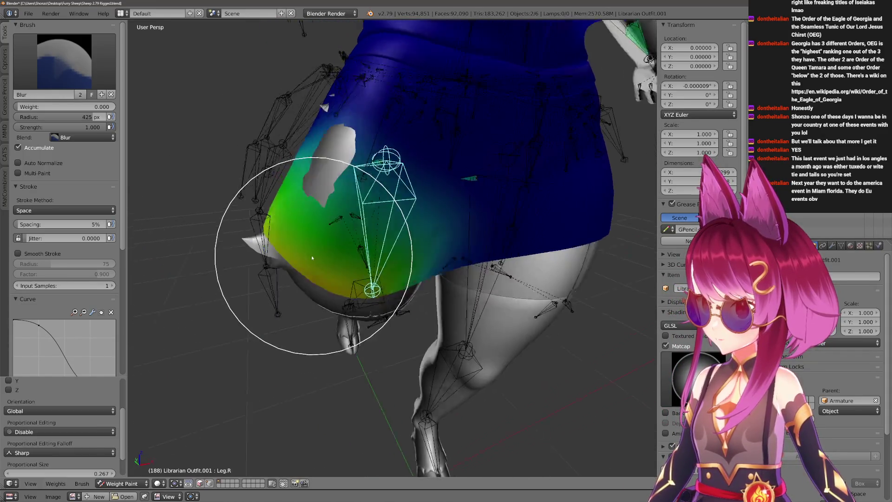
middle_click_drag(312, 255, 458, 234)
right_click(502, 178, "ctrl")
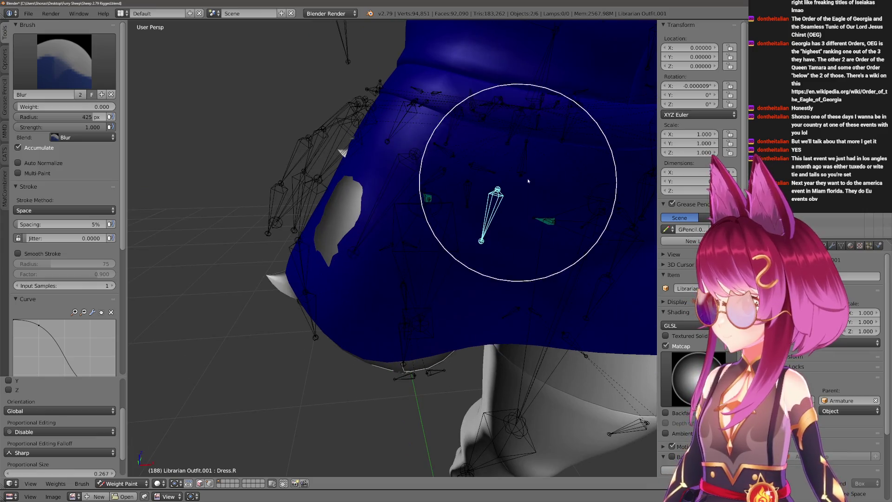
right_click(509, 112, "ctrl")
key("r")
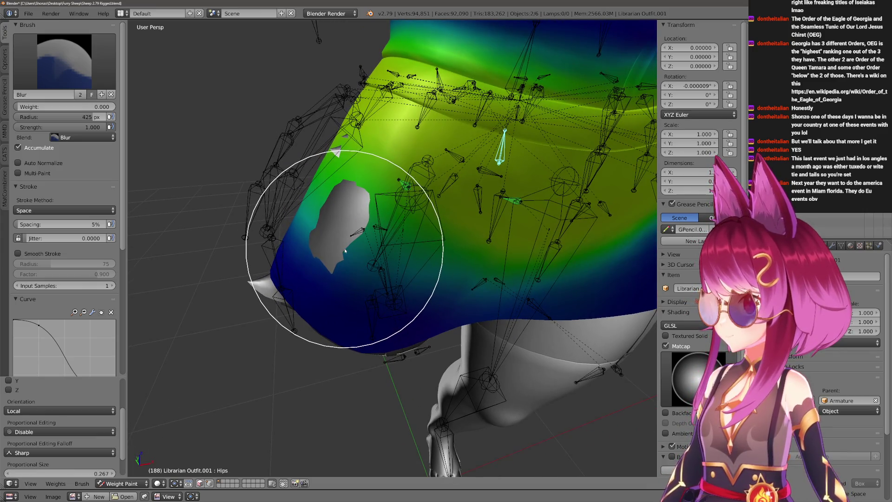
Paint 0.7 weight over the lower skirt on the hip with a smaller Draw brush, then undo the stroke.
key("f")
left_click(434, 250)
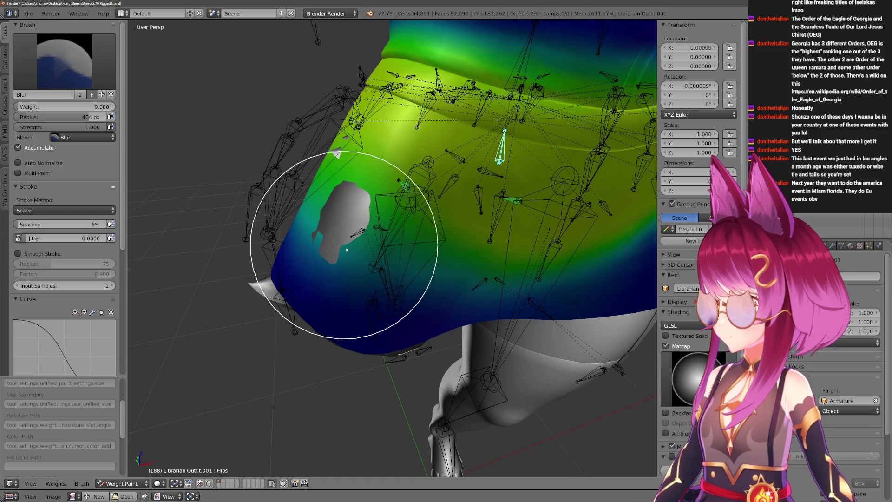
key("4")
middle_click_drag(289, 273, 283, 329)
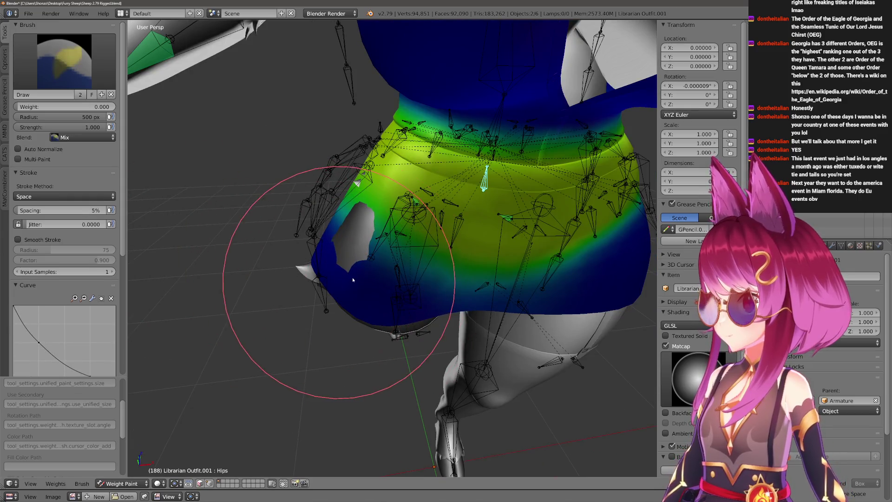
key("2")
mouse_move(330, 225)
middle_mouse_down()
mouse_move(358, 335)
mouse_move(371, 221)
mouse_move(341, 256)
middle_mouse_up()
key("f")
left_click(329, 349)
key("4")
left_click_drag(340, 256, 368, 221)
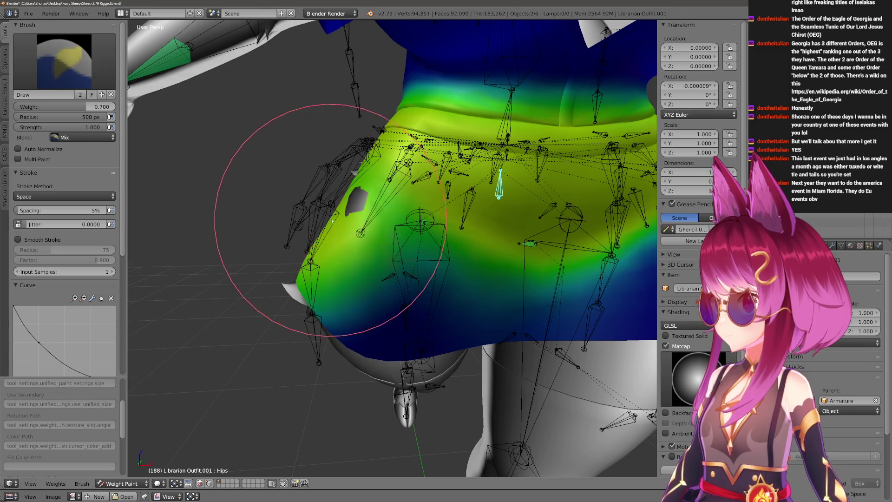
key("ctrl+z")
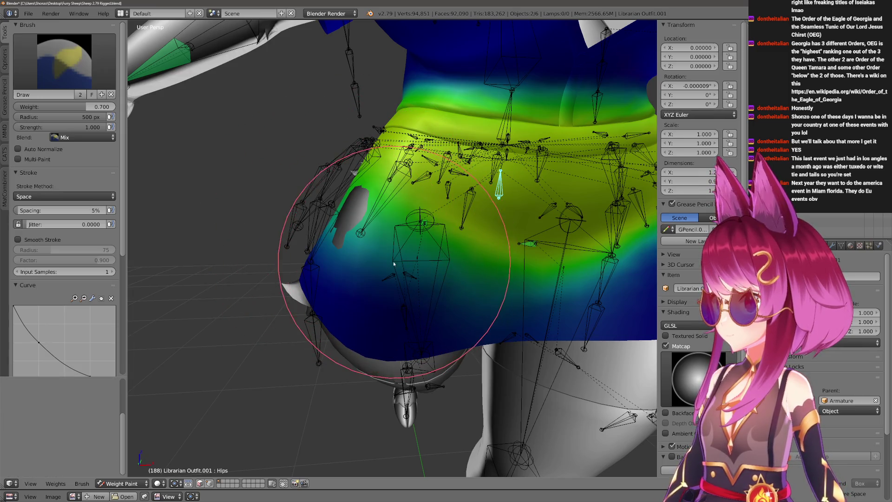
Switch to the Leg.R group at zero weight and the Blur brush, checking Hips along the way.
right_click(393, 264, "ctrl")
middle_click_drag(394, 263, 389, 267)
key("ctrl+f")
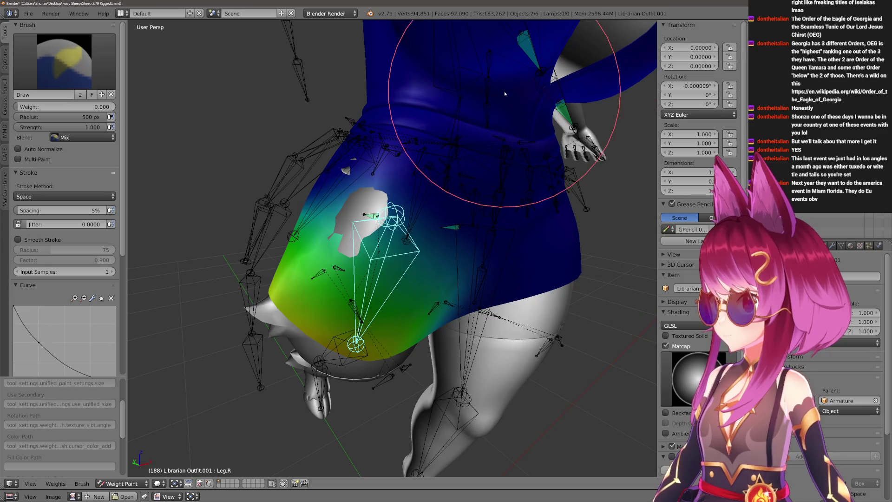
scroll(515, 139, "down", 3)
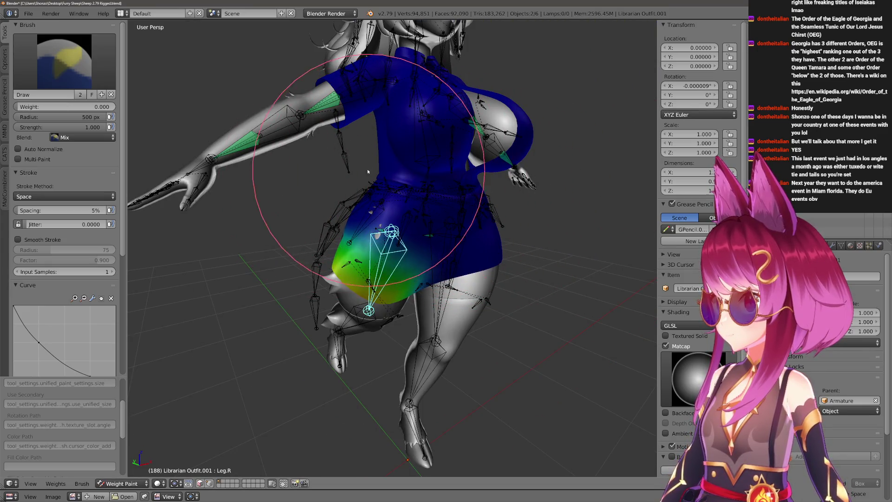
scroll(420, 184, "up", 3)
mouse_move(429, 173)
middle_mouse_down()
mouse_move(448, 189)
mouse_move(439, 179)
middle_mouse_up()
right_click(503, 184, "ctrl")
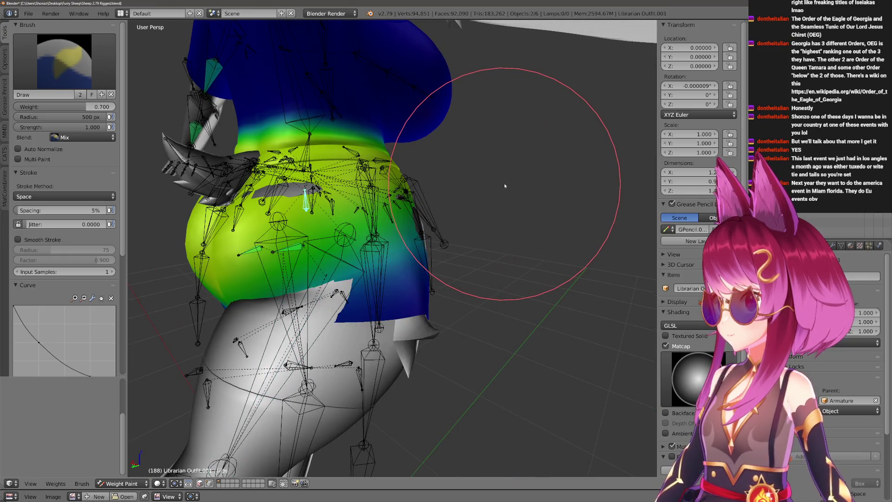
key("2")
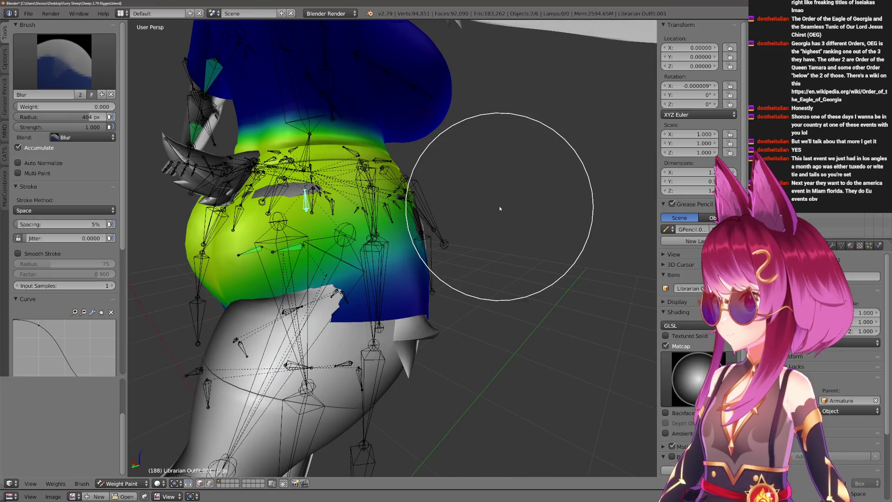
right_click(500, 210, "ctrl")
key("a")
right_click(310, 408, "ctrl")
Rotate the right leg about the X axis twice to check how the skirt deforms.
key("r")
key("x")
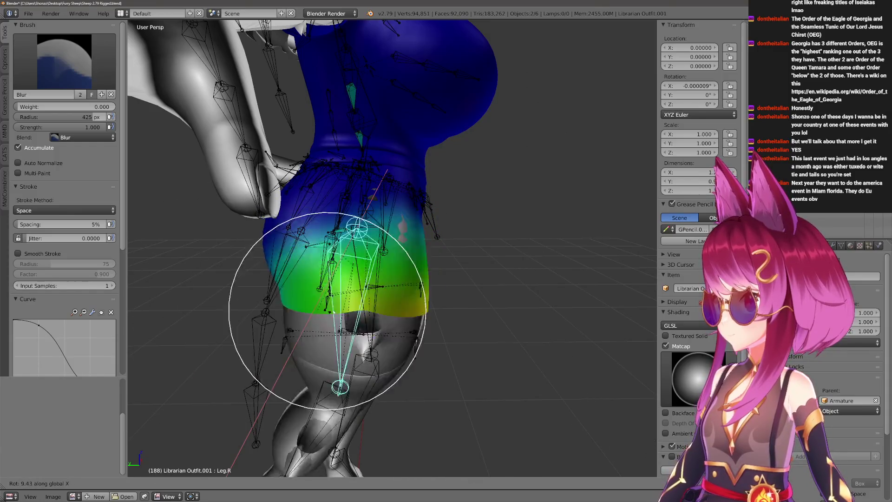
left_click(265, 334)
scroll(237, 356, "up", 2)
mouse_move(237, 356)
middle_mouse_down()
mouse_move(345, 279)
mouse_move(398, 295)
mouse_move(393, 358)
middle_mouse_up()
key("r")
key("x")
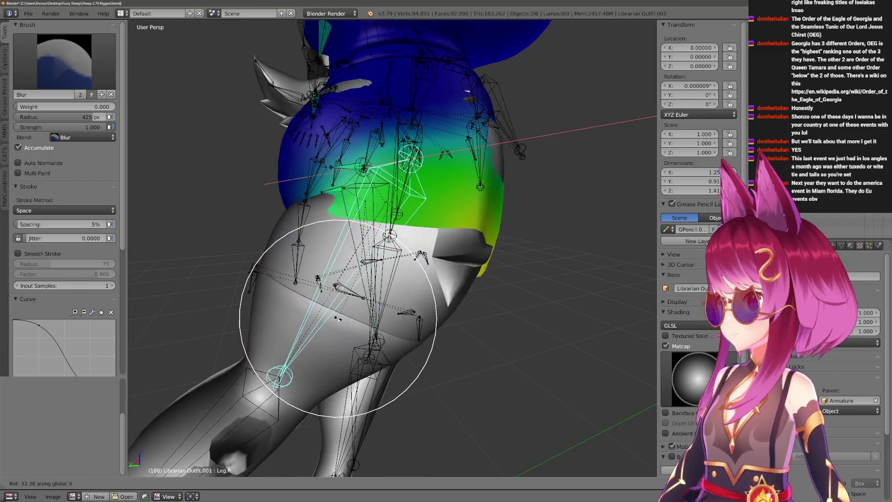
left_click(294, 279)
Smooth the green Booty.R weights on the hip, then return to the Leg.R group.
right_click(328, 159)
mouse_move(328, 160)
middle_mouse_down()
mouse_move(318, 230)
mouse_move(377, 200)
middle_mouse_up()
mouse_move(377, 199)
left_mouse_down()
mouse_move(328, 219)
mouse_move(349, 189)
mouse_move(344, 197)
left_mouse_up()
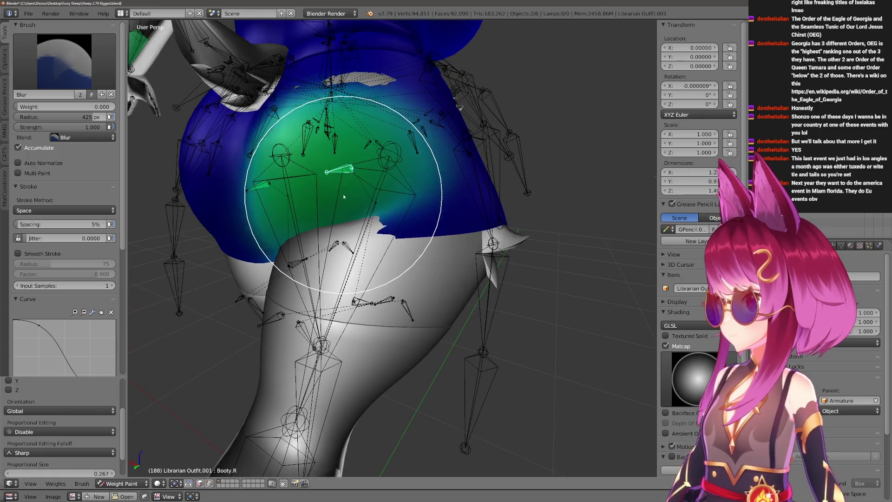
right_click(380, 227)
mouse_move(379, 226)
middle_mouse_down()
mouse_move(398, 219)
mouse_move(398, 328)
mouse_move(419, 271)
middle_mouse_up()
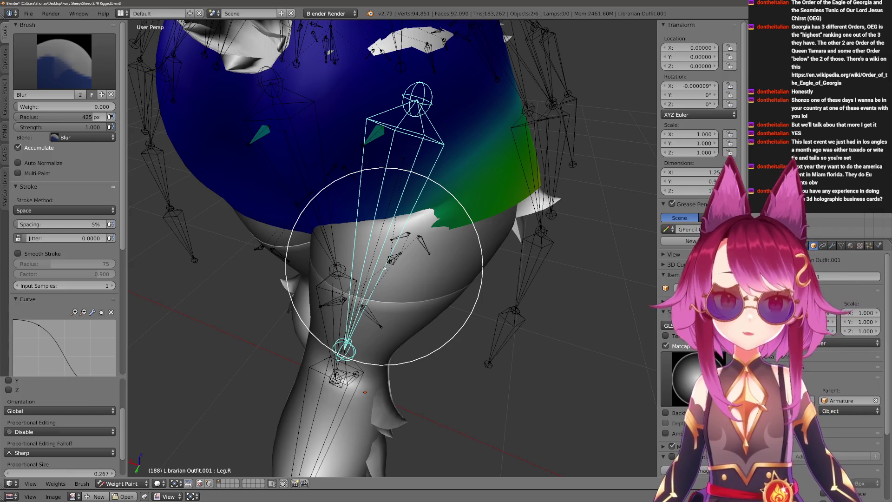
Shrink the Draw brush and reposition the right leg for a side view of the skirt.
mouse_move(389, 270)
middle_mouse_down()
mouse_move(368, 269)
mouse_move(354, 298)
mouse_move(378, 339)
middle_mouse_up()
key("f")
left_click(409, 298)
mouse_move(410, 298)
middle_mouse_down()
mouse_move(379, 259)
mouse_move(339, 279)
mouse_move(365, 293)
middle_mouse_up()
key("r")
left_click(373, 376)
mouse_move(373, 377)
middle_mouse_down()
mouse_move(359, 312)
mouse_move(436, 264)
mouse_move(338, 318)
mouse_move(368, 318)
mouse_move(379, 299)
middle_mouse_up()
scroll(359, 313, "down", 3)
Paint Leg.R weight across the skirt front with a larger brush, blur it, and swing the leg about X to test.
key("f")
left_click(451, 283)
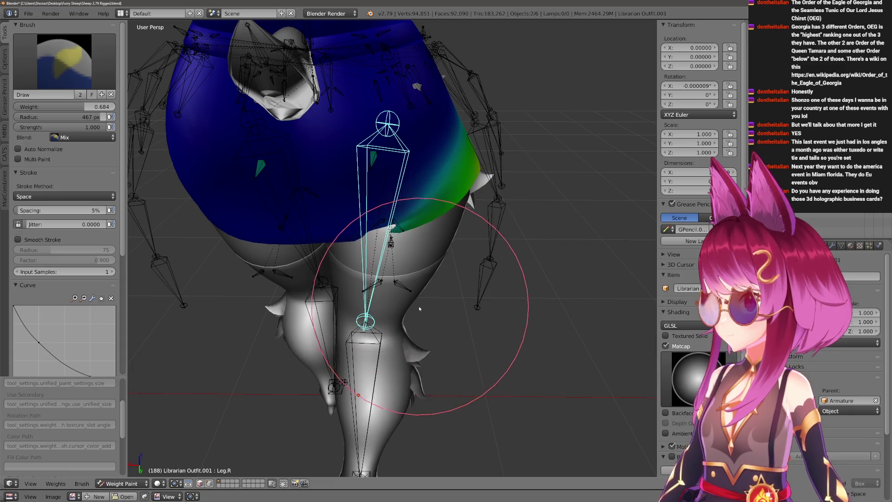
left_click_drag(446, 297, 467, 279)
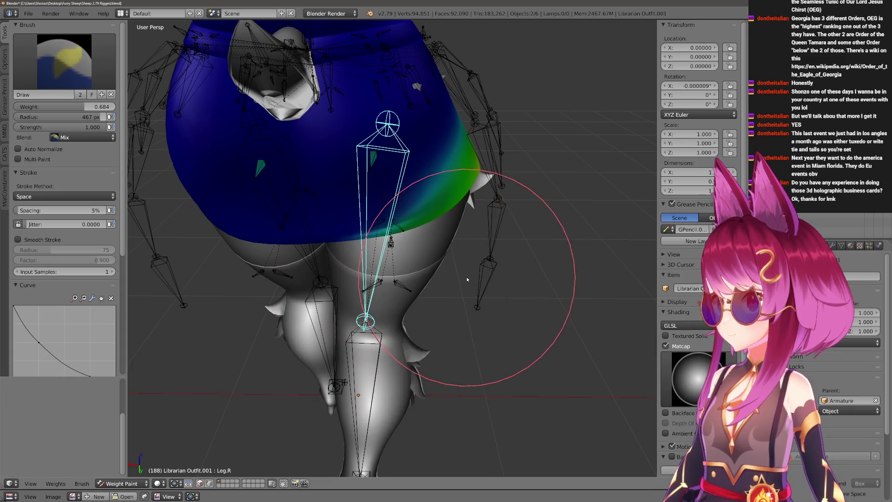
scroll(407, 342, "up", 2)
key("2")
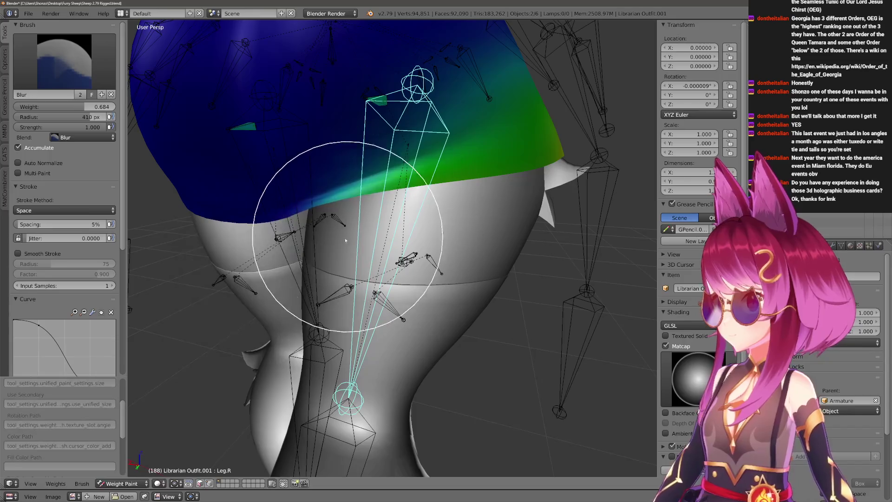
key("r")
key("x")
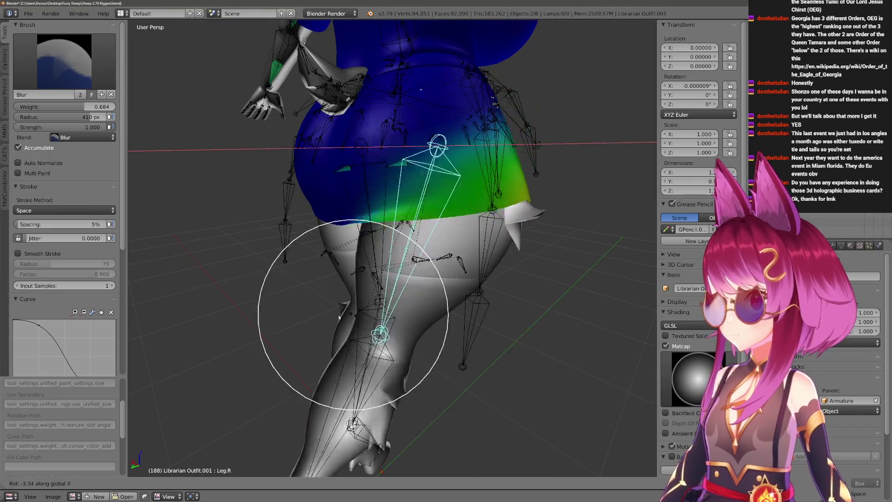
left_click(383, 363)
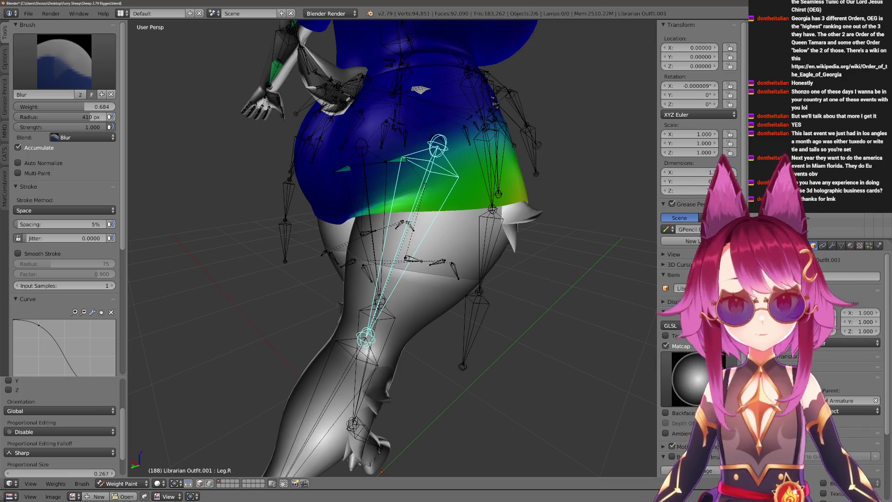
mouse_move(537, 269)
middle_mouse_down()
mouse_move(522, 352)
mouse_move(450, 313)
middle_mouse_up()
Check Booty.R, return to Leg.R with a 402 px Draw brush, blur, and rotate the leg about X again.
right_click(406, 214, "ctrl")
mouse_move(405, 215)
middle_mouse_down()
mouse_move(388, 211)
mouse_move(354, 295)
middle_mouse_up()
right_click(433, 226, "ctrl")
key("f")
left_click(415, 342)
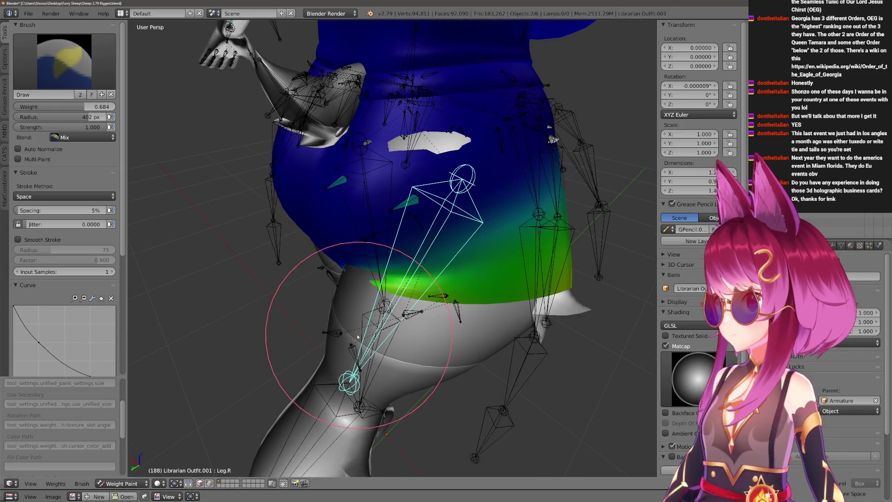
middle_click_drag(334, 336, 395, 330)
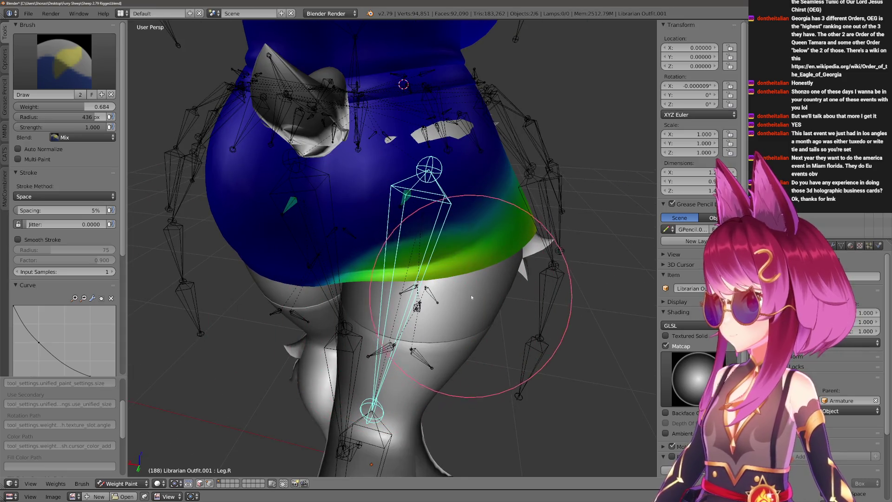
left_click(502, 262)
middle_click_drag(502, 262, 427, 209)
key("2")
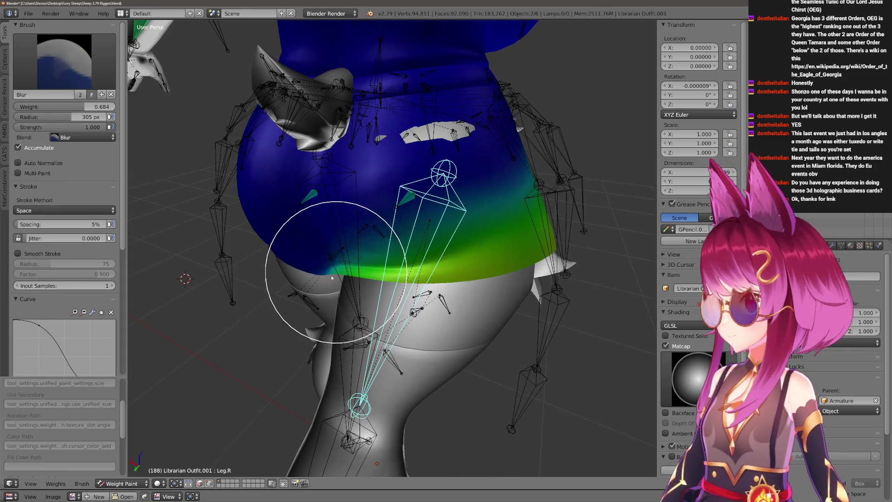
key("r")
key("x")
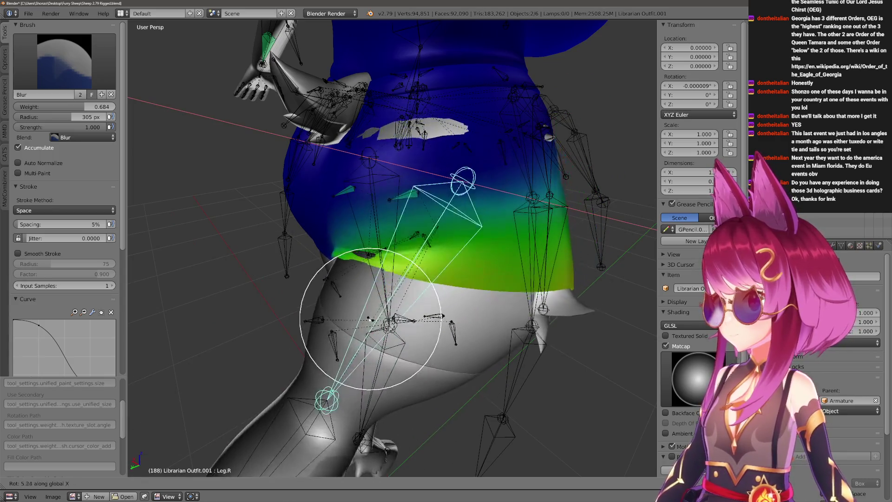
left_click(370, 318)
Switch to the Booty.R group with a 170 px Draw brush, viewing the back of the skirt.
right_click(402, 169, "ctrl")
middle_click_drag(408, 269, 495, 203)
key("1")
key("f")
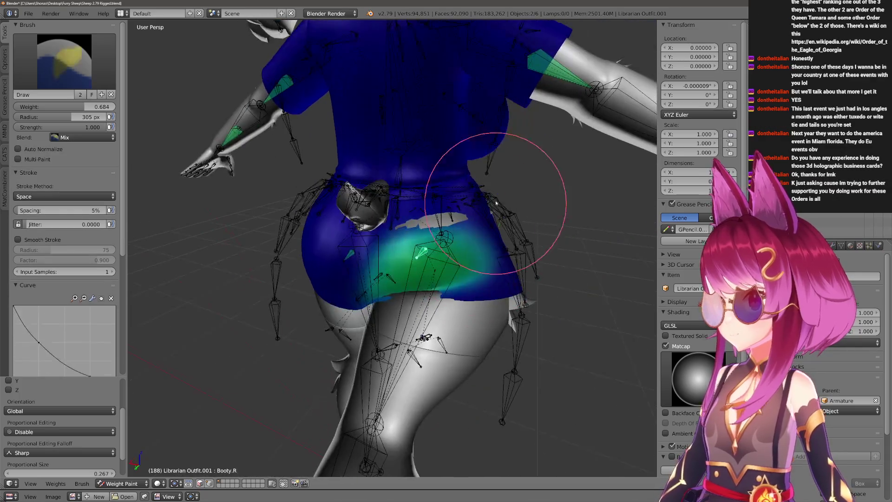
left_click(536, 203)
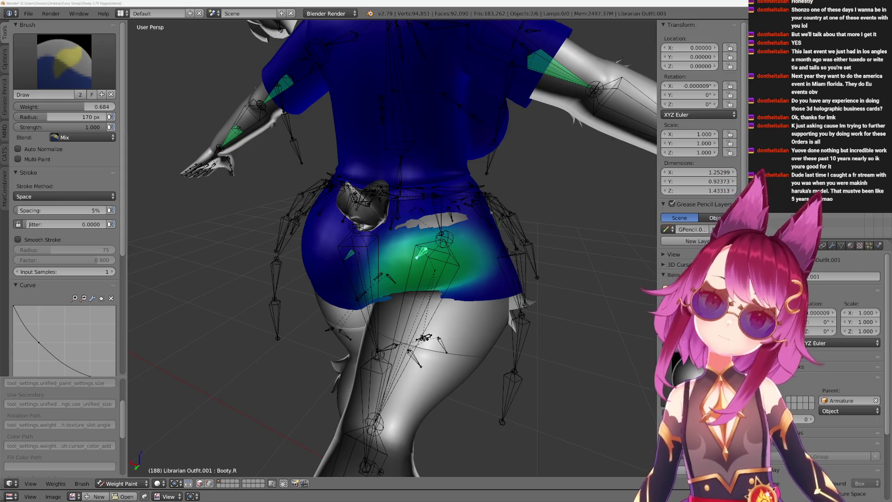
mouse_move(418, 308)
middle_mouse_down()
mouse_move(388, 309)
mouse_move(359, 340)
mouse_move(328, 342)
mouse_move(348, 349)
middle_mouse_up()
scroll(389, 310, "up", 2)
scroll(393, 300, "up", 1)
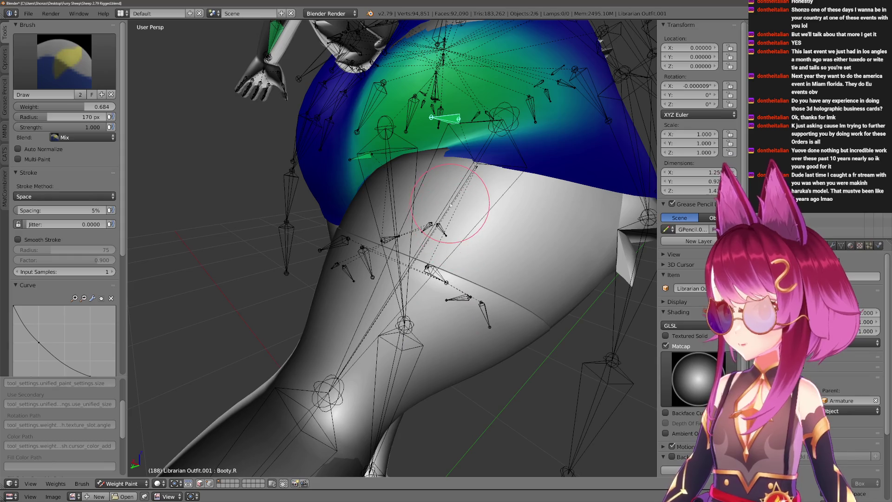
Rotate the Leg.R bone about the X axis and set a 500 px brush while viewing the whole model.
right_click(363, 279)
key("r")
key("x")
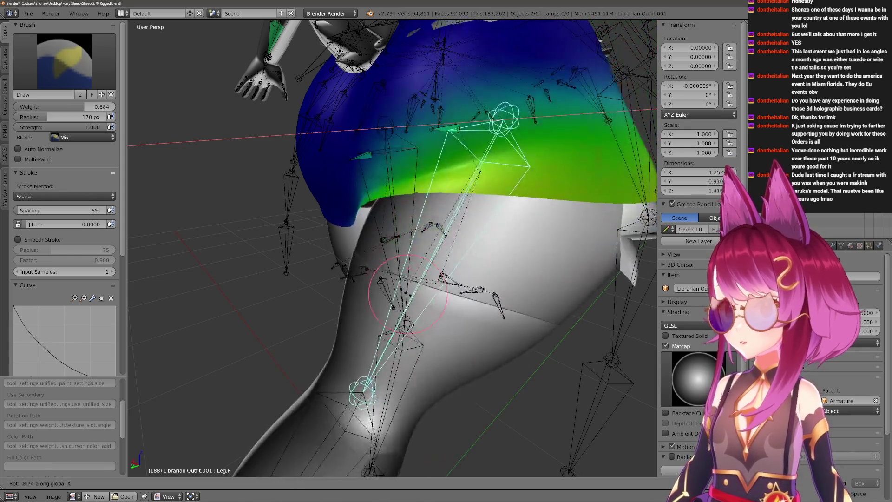
left_click(574, 157)
scroll(574, 157, "down", 3)
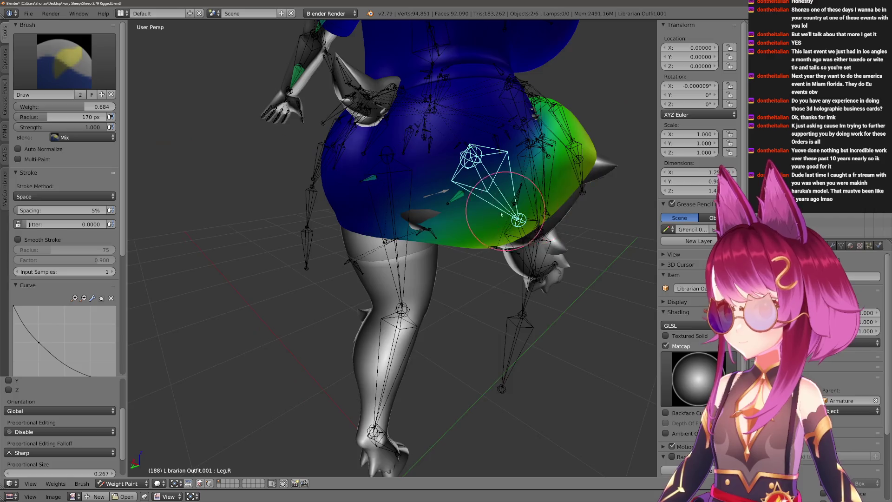
middle_click_drag(574, 157, 418, 293)
key("f")
left_click(387, 324)
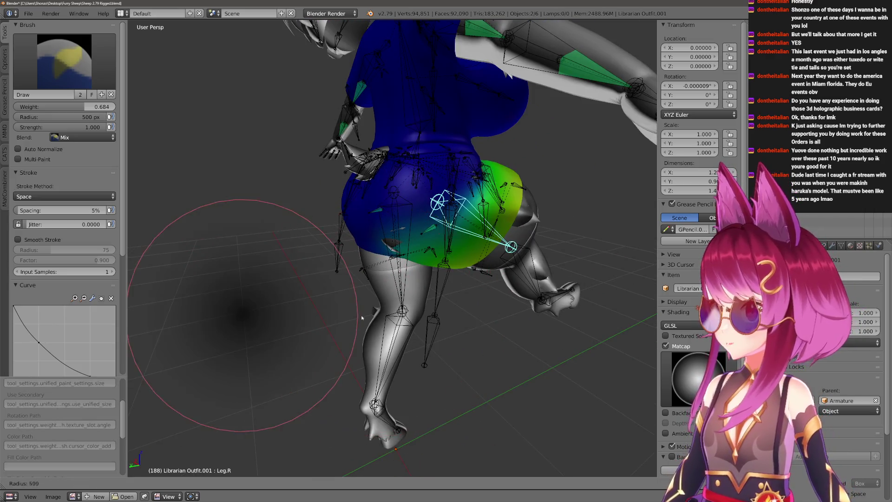
scroll(306, 237, "down", 3)
middle_click_drag(307, 237, 324, 235)
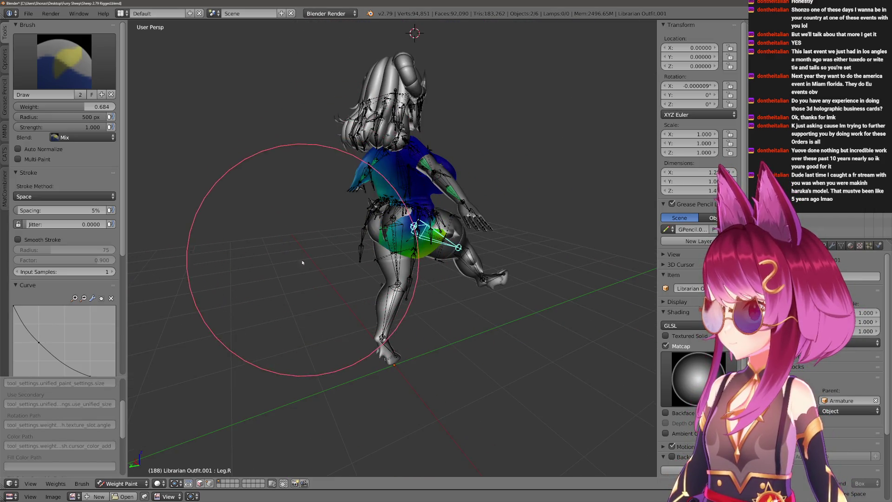
Set the painting weight to zero and swing the right leg about X again, closing in on the hips.
double_click(66, 107)
type("0")
key("Return")
scroll(334, 252, "up", 3)
middle_click_drag(334, 253, 342, 239)
key("f")
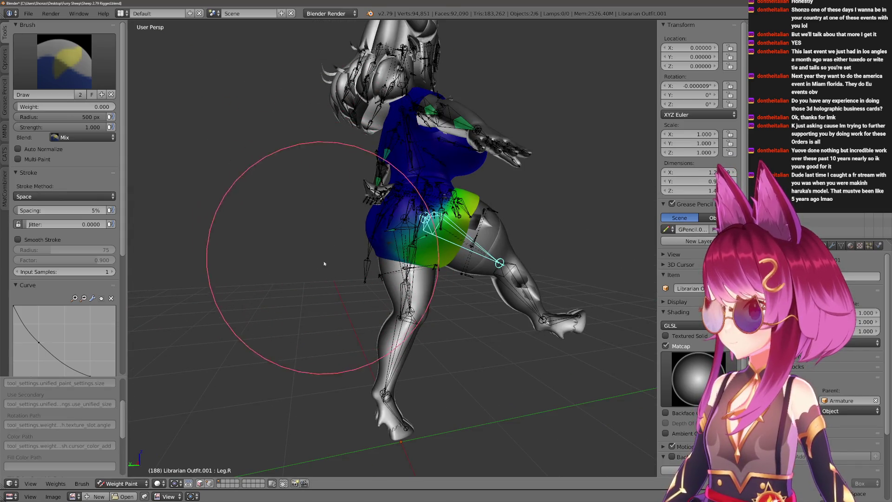
middle_click_drag(333, 224, 341, 234)
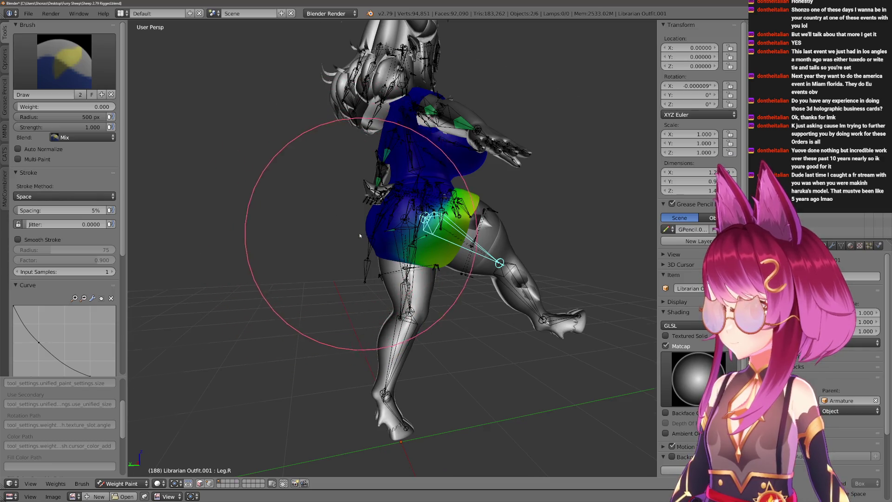
scroll(342, 233, "up", 2)
key("r")
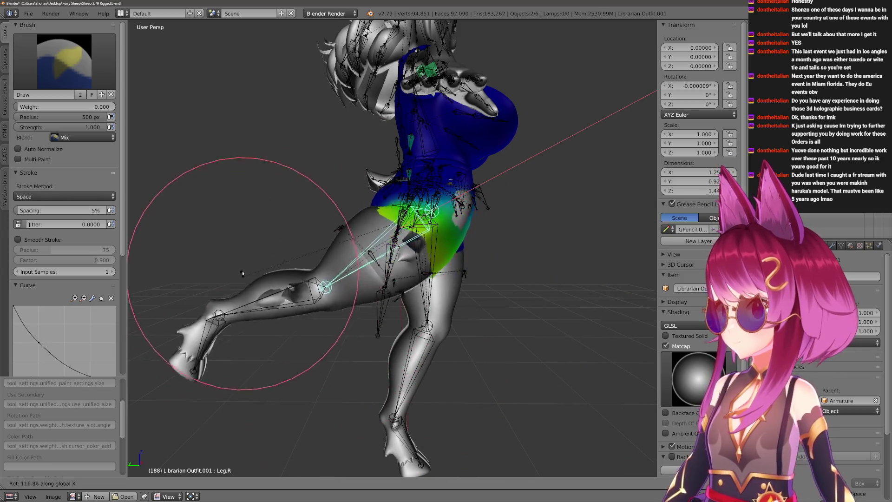
key("x")
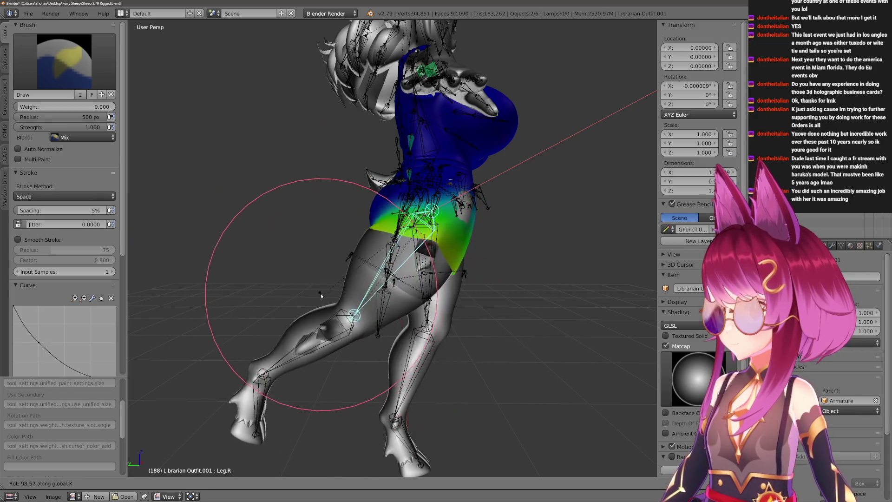
left_click(339, 349)
scroll(353, 349, "up", 2)
mouse_move(418, 376)
middle_mouse_down()
mouse_move(446, 257)
mouse_move(383, 182)
middle_mouse_up()
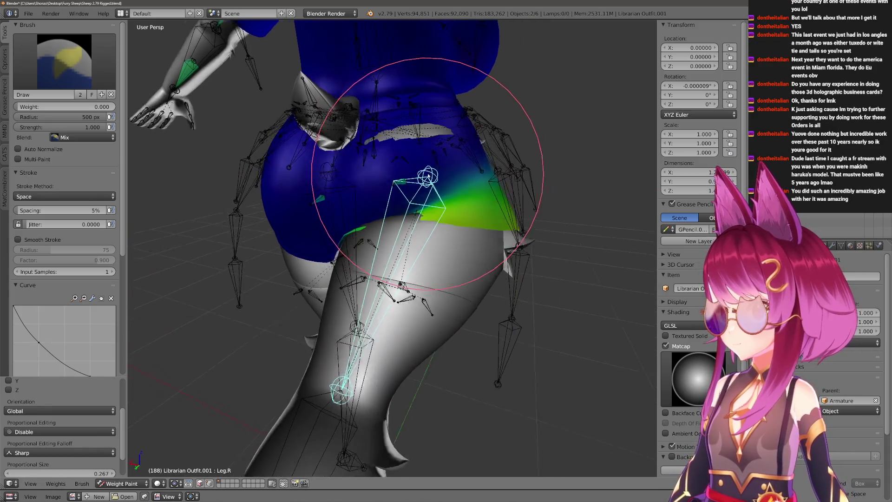
Compare the Hips and Leg.R weights on the outfit and rotate the right leg about the X axis.
right_click(383, 181)
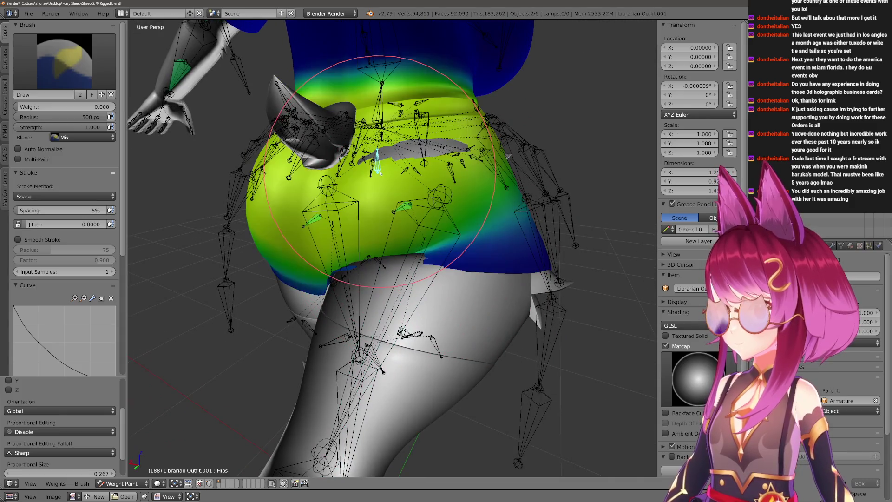
middle_click_drag(384, 182, 418, 287)
right_click(382, 223)
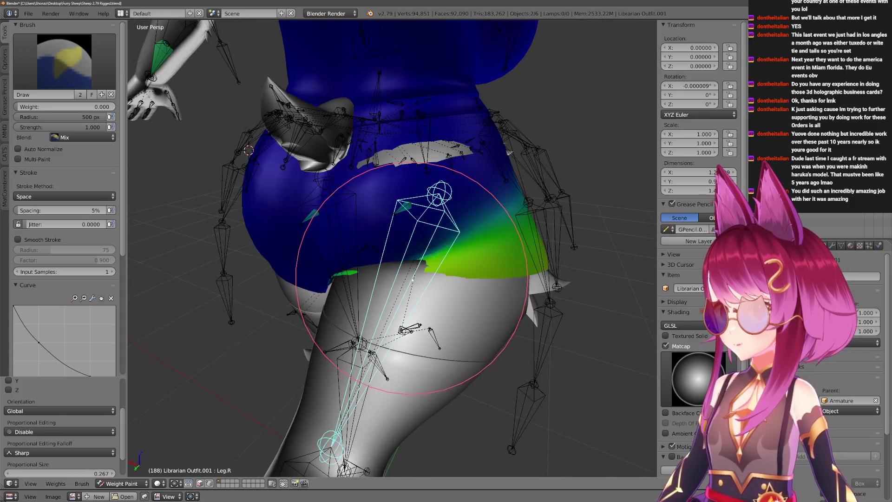
middle_click_drag(383, 224, 440, 340)
key("r")
key("x")
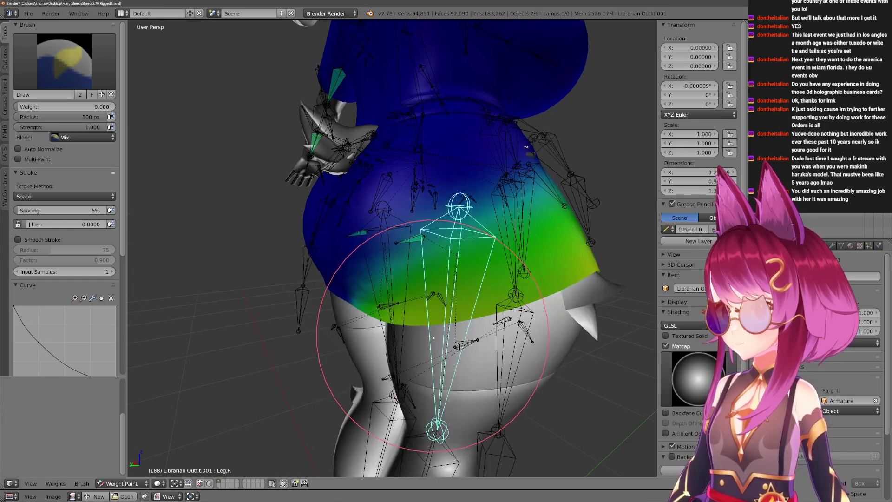
left_click(411, 313)
Smooth the Booty.R weights over the hip with a smaller Blur brush.
right_click(408, 211)
scroll(525, 147, "down", 3)
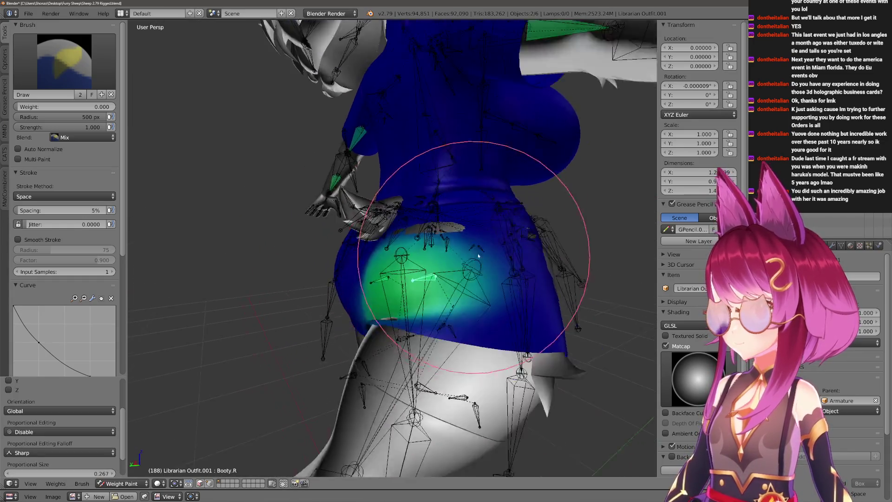
middle_click_drag(525, 146, 524, 177)
key("f")
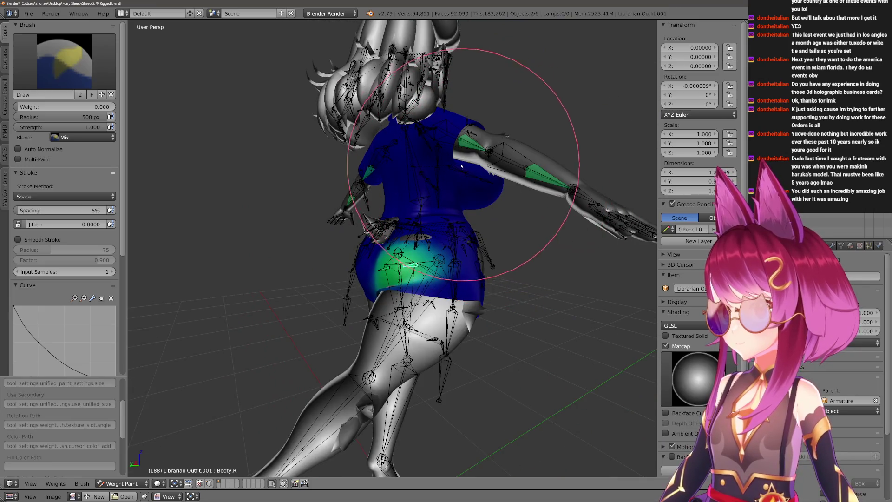
scroll(397, 279, "up", 3)
right_click(454, 272)
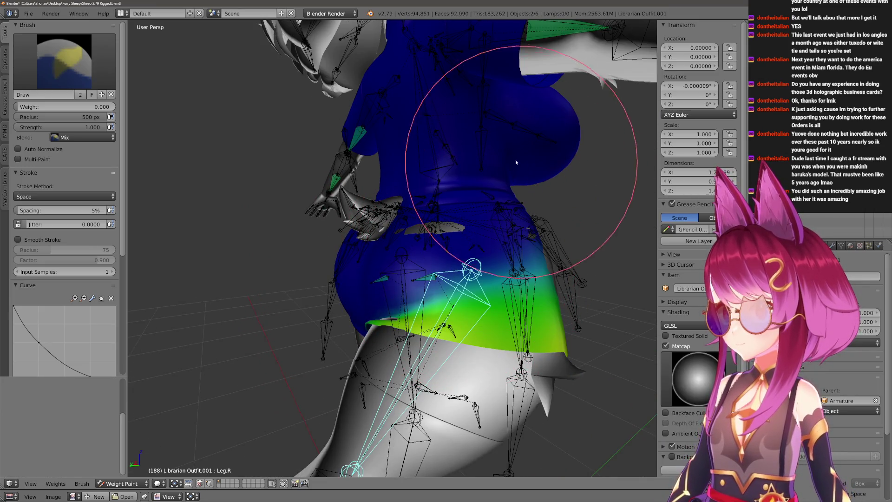
scroll(419, 314, "up", 1)
scroll(433, 289, "up", 1)
right_click(433, 288)
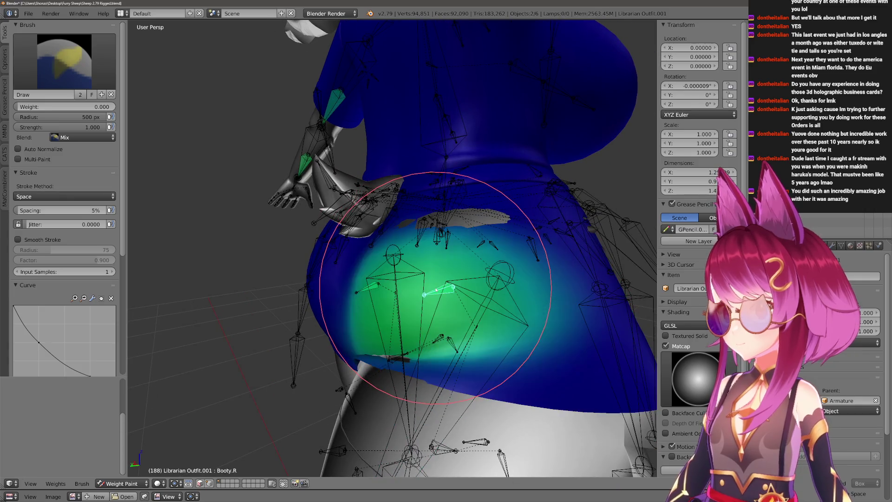
scroll(433, 288, "down", 2)
key("2")
key("f")
left_click(417, 240)
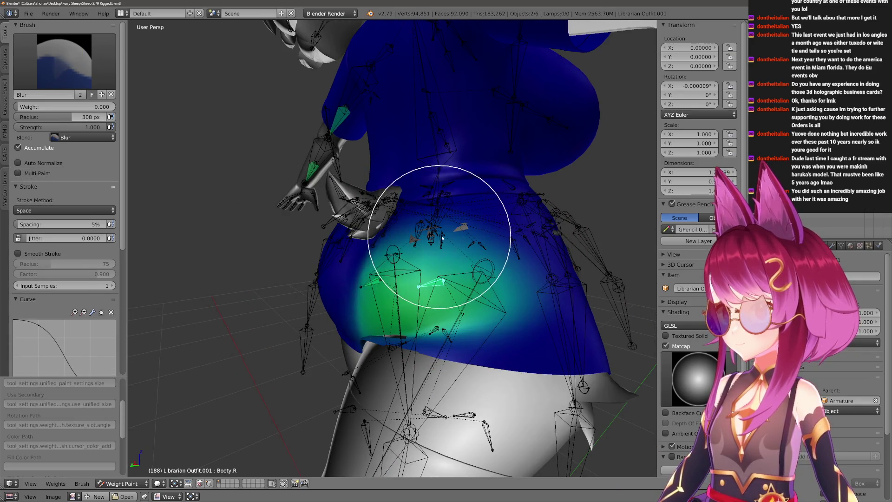
left_click_drag(418, 240, 418, 283)
middle_click_drag(418, 283, 453, 259)
left_click(460, 263)
scroll(418, 258, "up", 5)
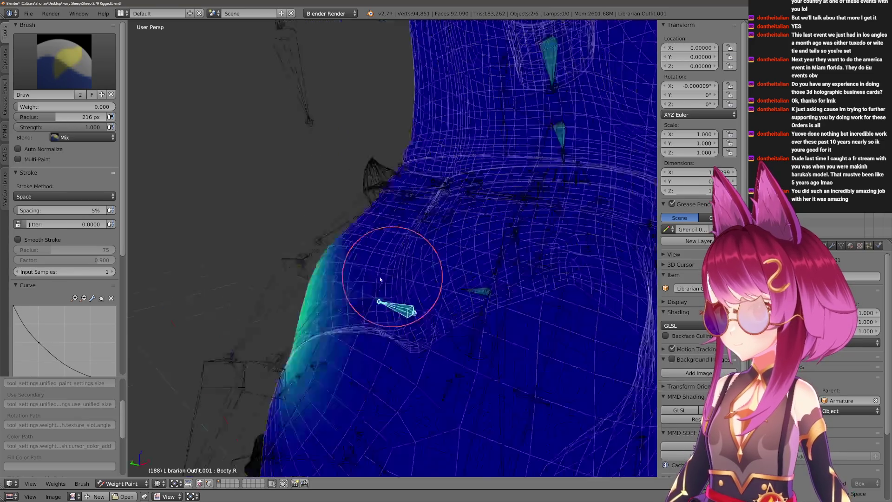
Toggle the overlay, shrink the Blur brush further and return to Draw, viewing the figure from behind.
key("alt+z")
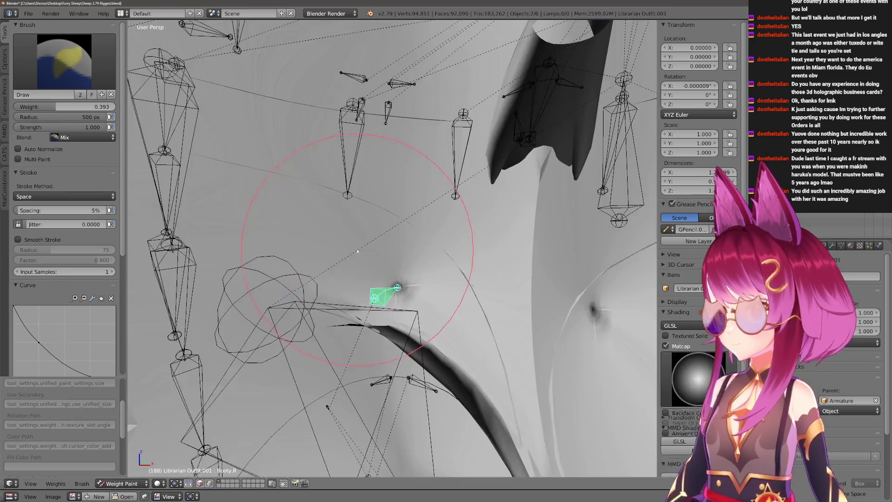
scroll(346, 241, "down", 5)
middle_click_drag(346, 241, 415, 270)
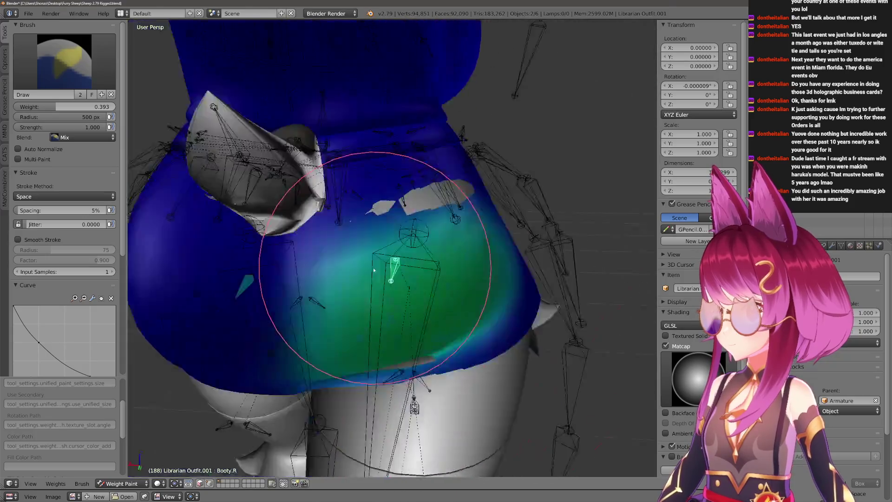
scroll(357, 265, "up", 3)
scroll(327, 251, "up", 3)
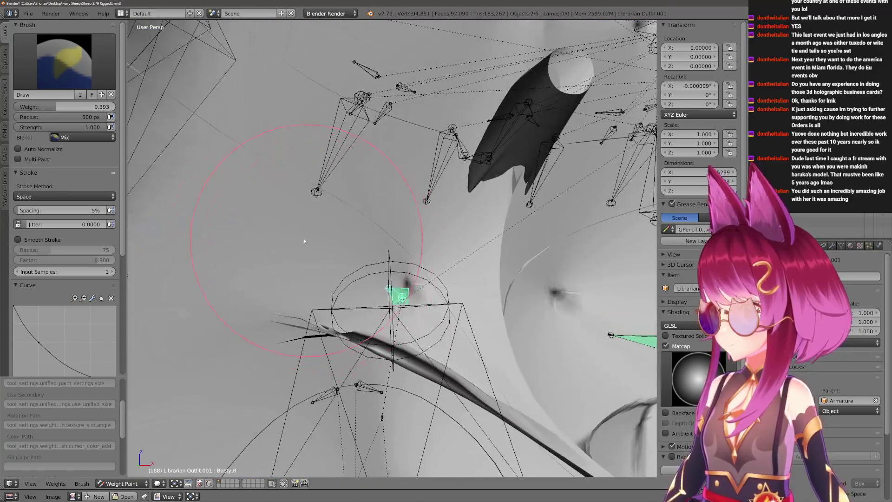
scroll(303, 252, "down", 5)
scroll(303, 250, "down", 3)
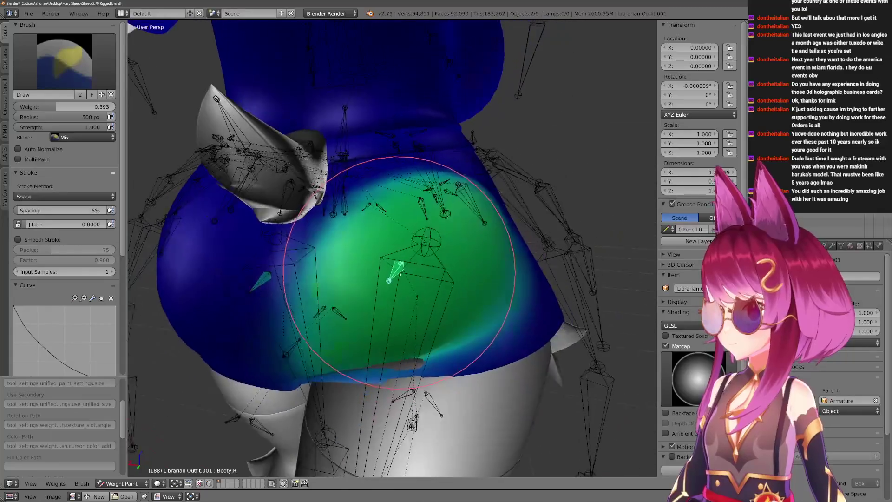
key("f")
left_click(407, 237)
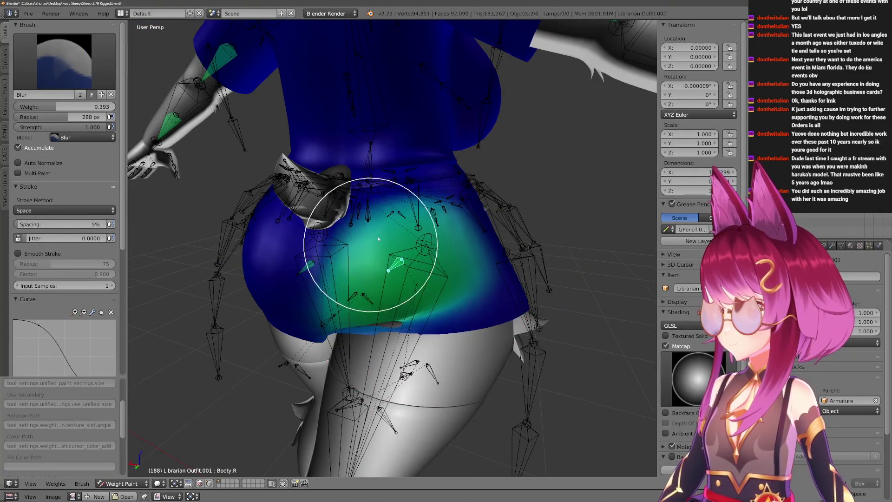
middle_click_drag(378, 239, 444, 140)
key("1")
scroll(496, 143, "down", 4)
key("f")
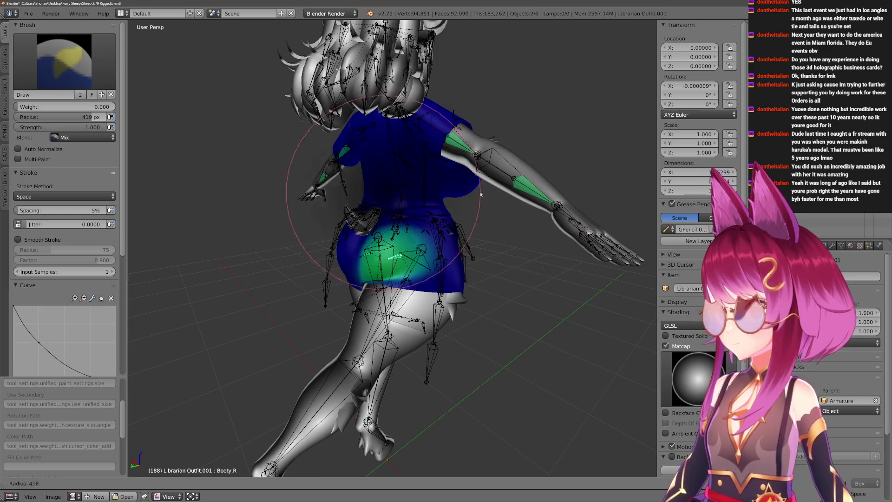
middle_click_drag(331, 172, 427, 171)
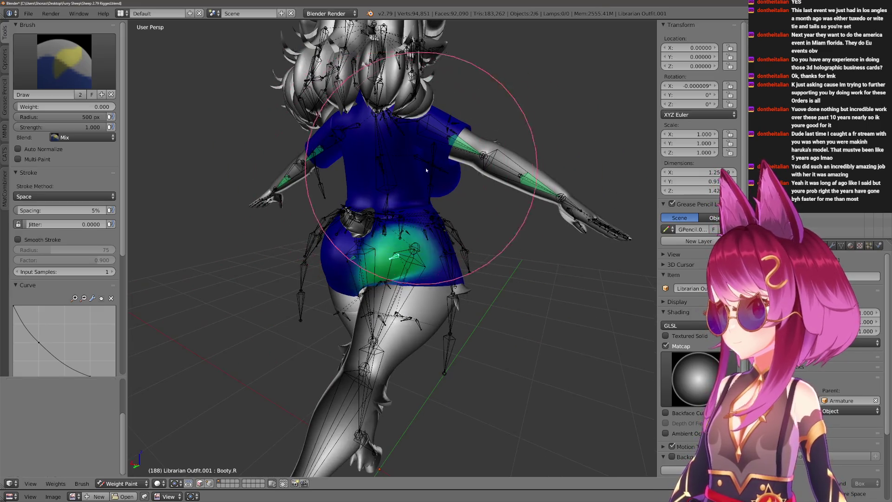
scroll(285, 175, "up", 3)
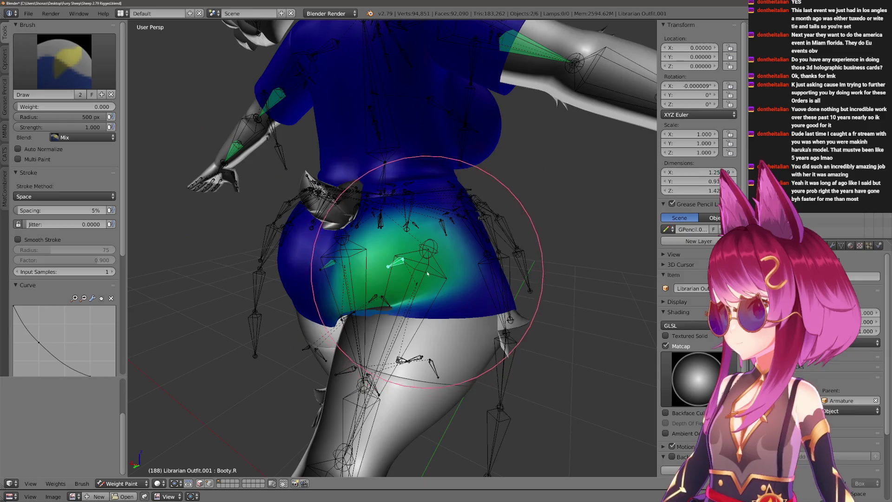
Swing the Leg.R bone about the X axis twice more, checking the Booty.R weights between poses.
right_click(388, 283)
key("r")
key("x")
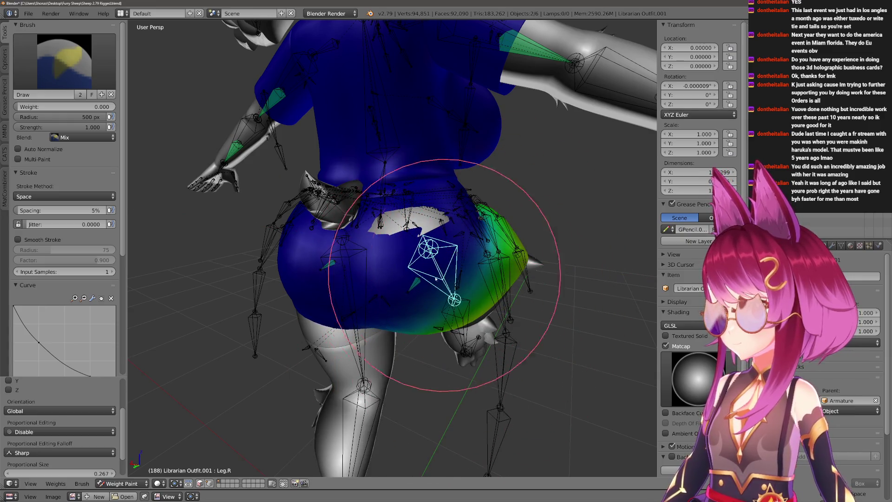
right_click(418, 307)
scroll(409, 169, "down", 2)
scroll(486, 164, "down", 2)
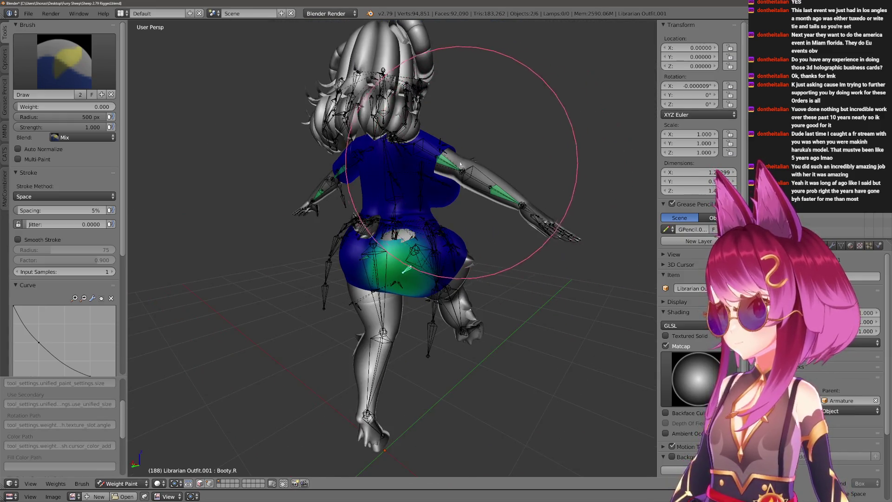
scroll(446, 290, "up", 2)
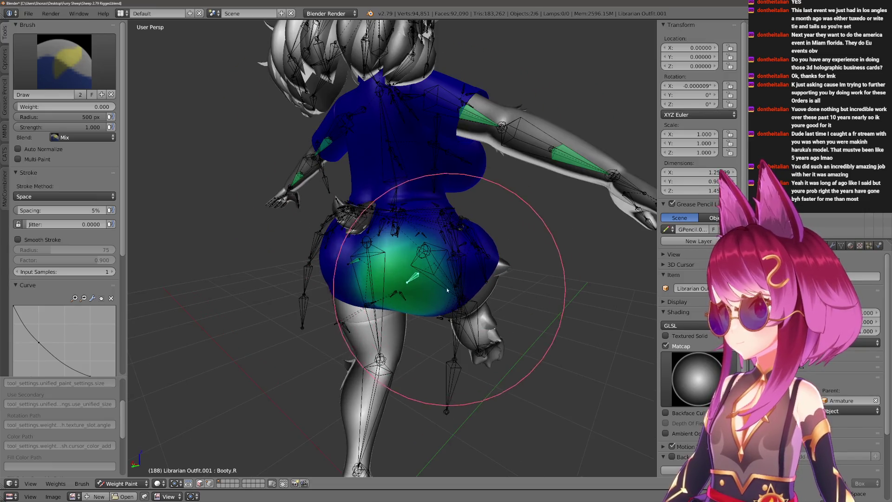
right_click(401, 314)
key("r")
key("x")
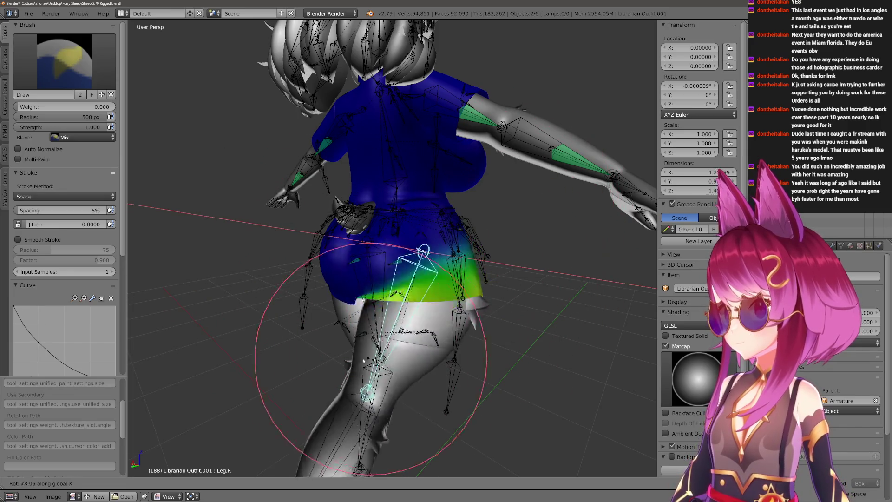
Confirm the right-leg test pose and shrink the paint radius while viewing the skirt from above and below.
left_click(418, 256)
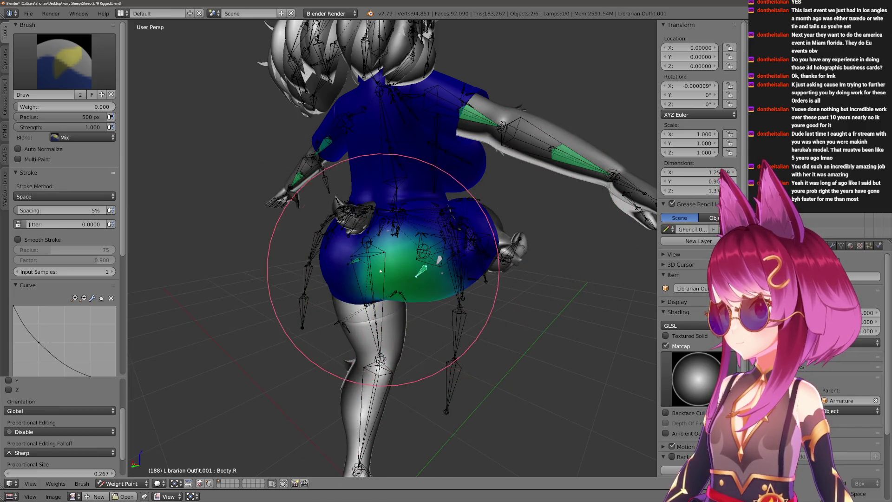
middle_click_drag(380, 272, 406, 171)
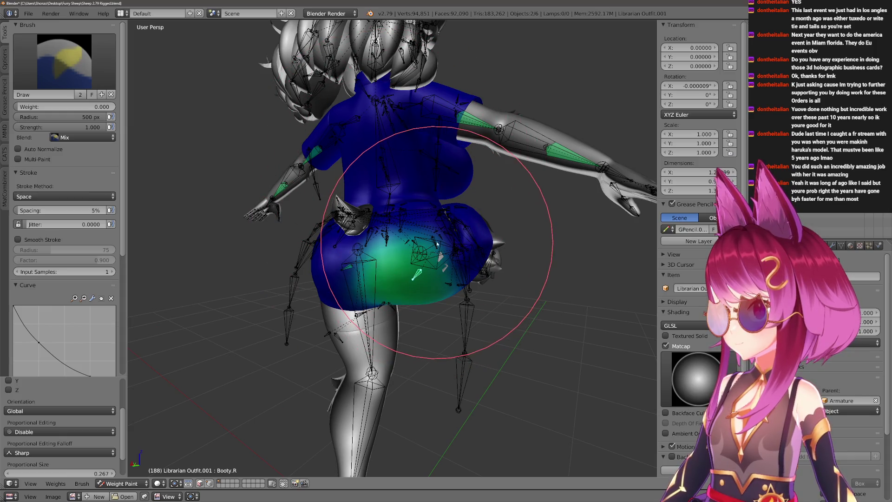
left_click(385, 309)
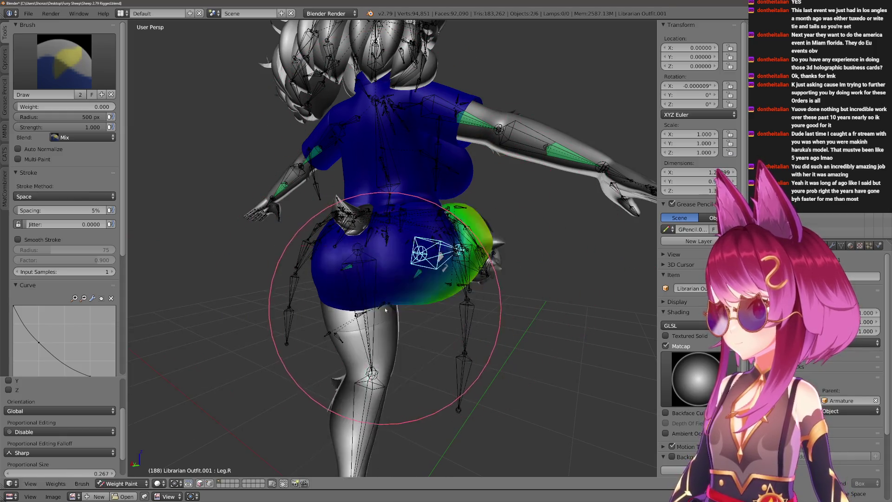
key("f")
left_click(362, 202)
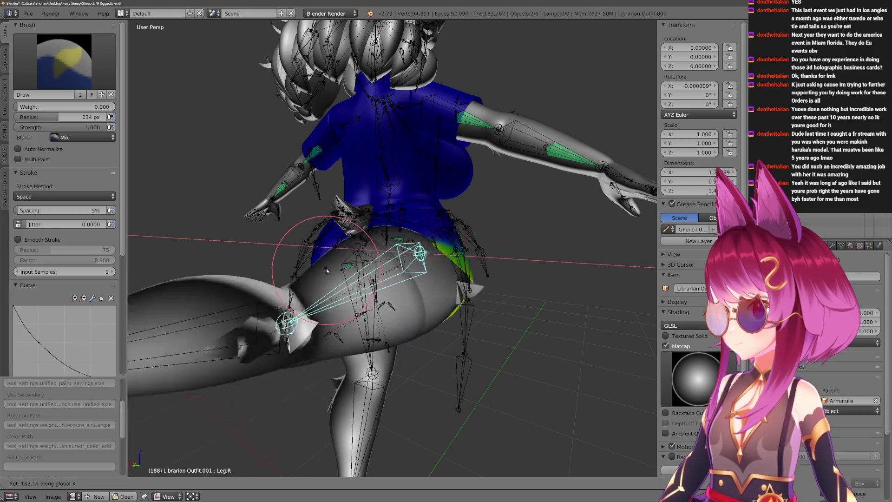
left_click(360, 273)
mouse_move(355, 269)
middle_mouse_down()
mouse_move(418, 249)
mouse_move(433, 201)
middle_mouse_up()
Show the Booty.R weights with the blur brush and swing the right leg into a new pose.
left_click(418, 249, "ctrl")
key("2")
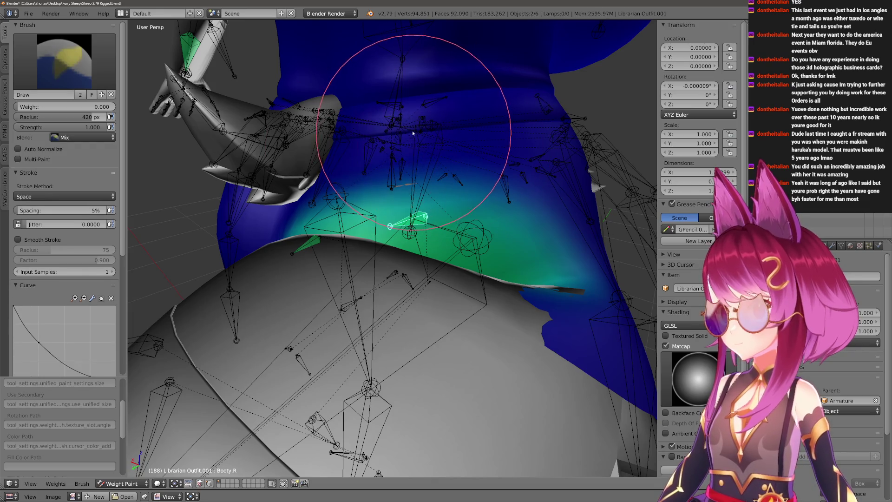
middle_click_drag(436, 154, 434, 272)
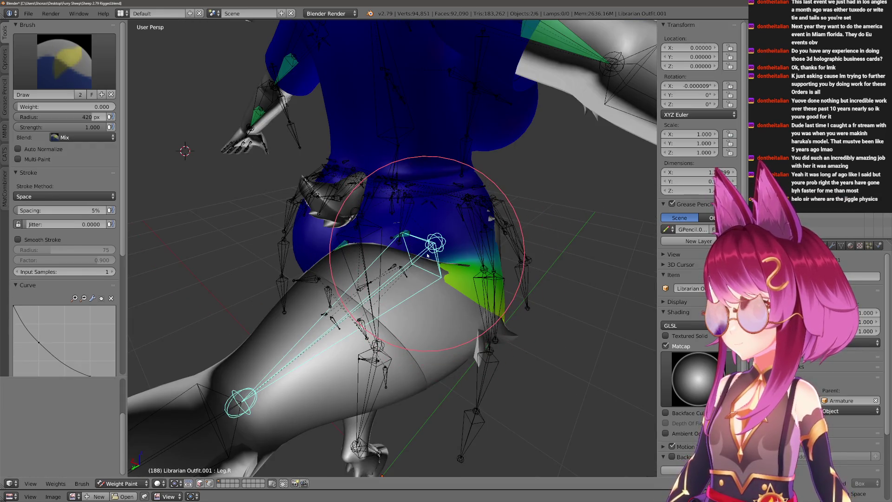
key("r")
left_click(514, 253)
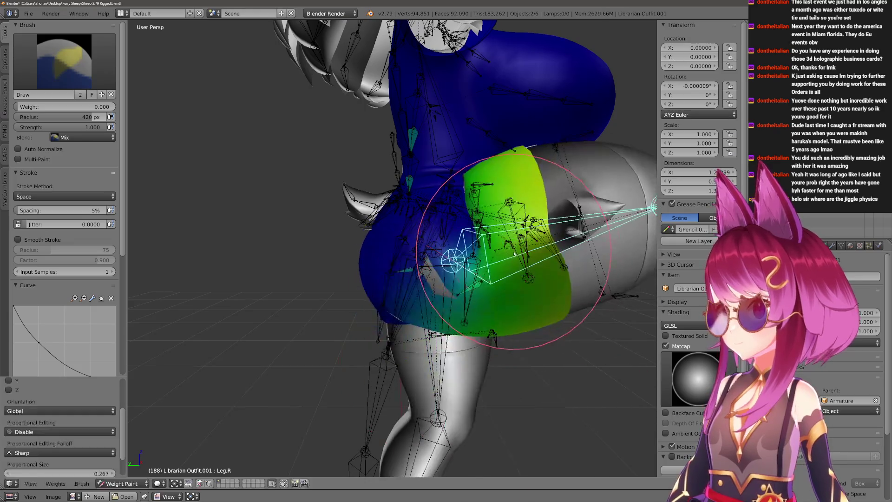
middle_click_drag(513, 253, 448, 388)
scroll(458, 258, "up", 3)
scroll(425, 262, "up", 2)
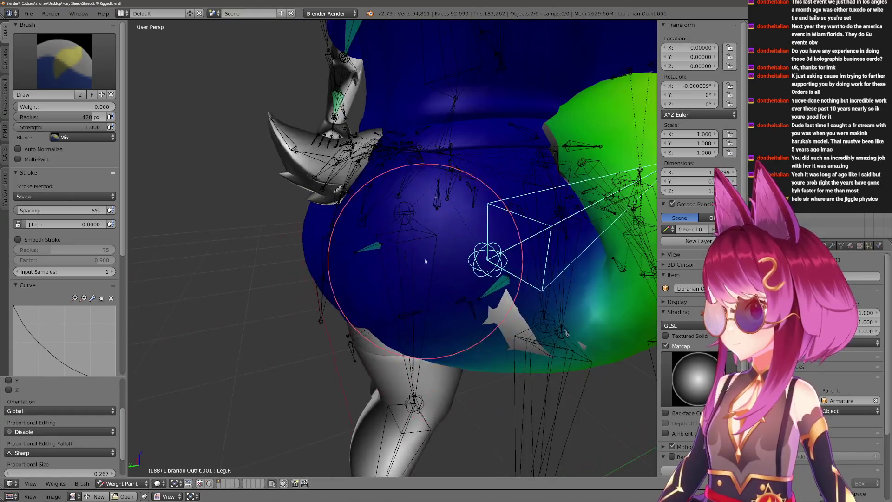
Compare Booty.R and Leg.R weights, then rotate Leg.R forward on X to test the skirt's bend.
right_click(487, 286)
mouse_move(480, 165)
middle_mouse_down()
mouse_move(512, 209)
mouse_move(412, 302)
mouse_move(418, 339)
middle_mouse_up()
right_click(497, 222)
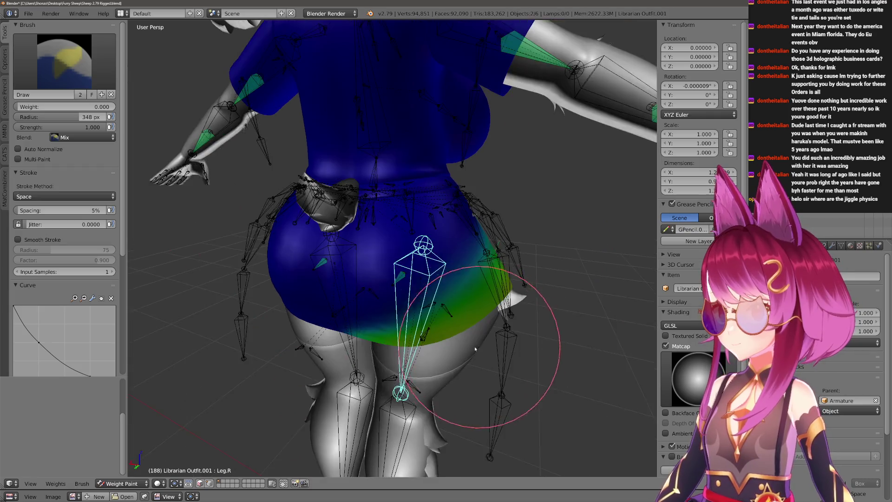
key("r")
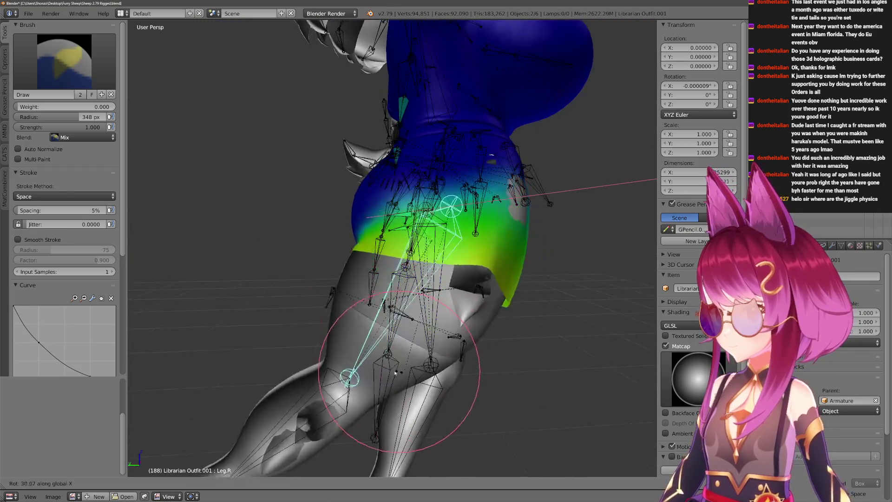
left_click(336, 356)
middle_click_drag(337, 356, 397, 377)
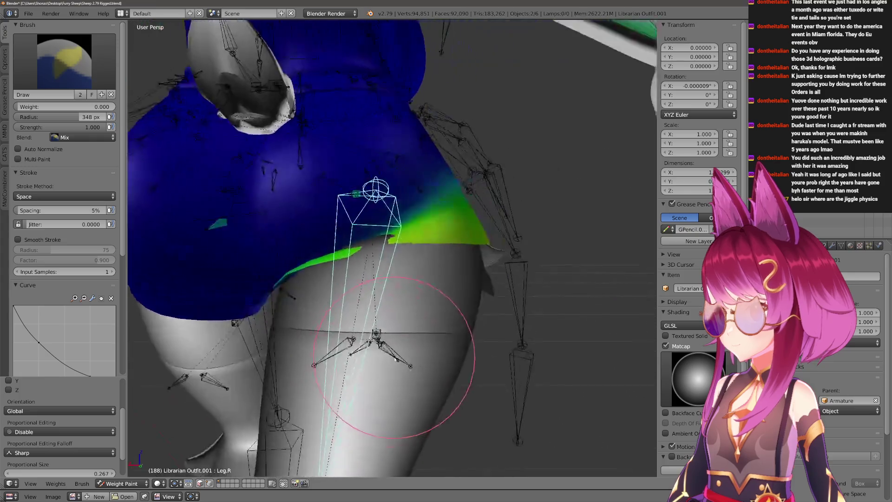
key("r")
key("x")
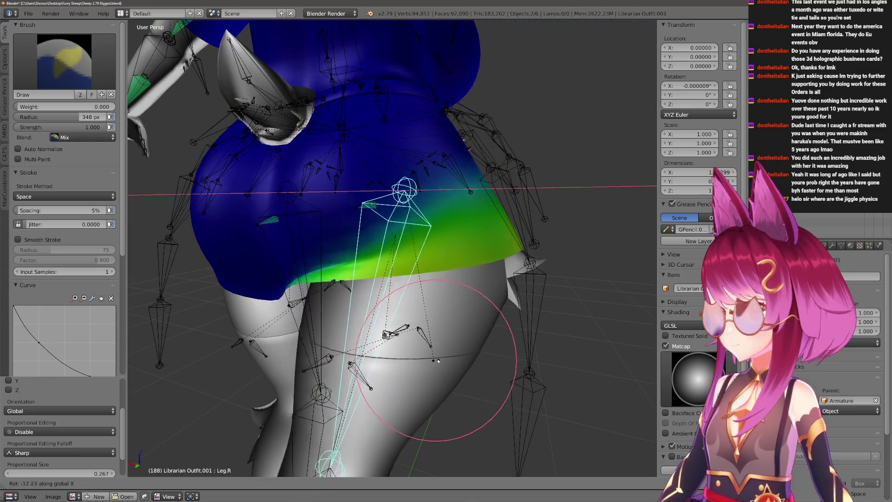
middle_click_drag(371, 300, 368, 199)
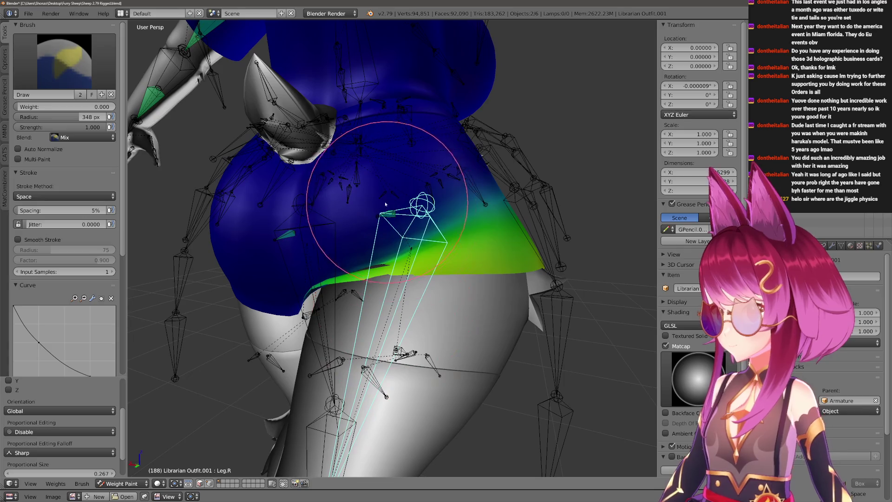
scroll(365, 189, "up", 2)
Show the Hips weights on the skirt and resize the brush for smoothing.
right_click(364, 162, "ctrl")
middle_click_drag(365, 161, 382, 306)
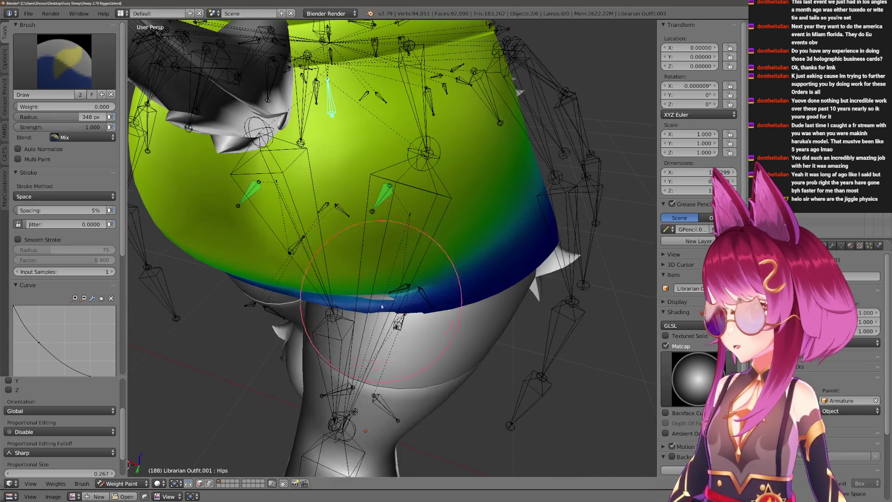
middle_click_drag(402, 354, 417, 345)
key("f")
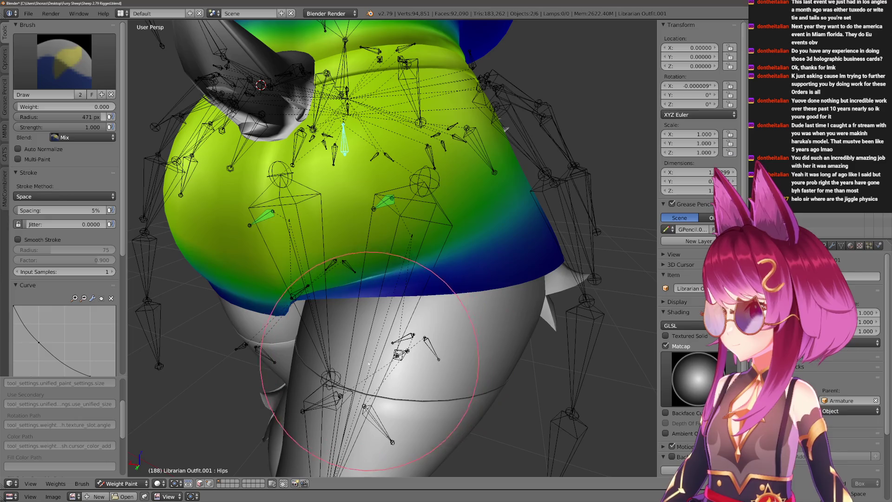
middle_click_drag(335, 397, 410, 347)
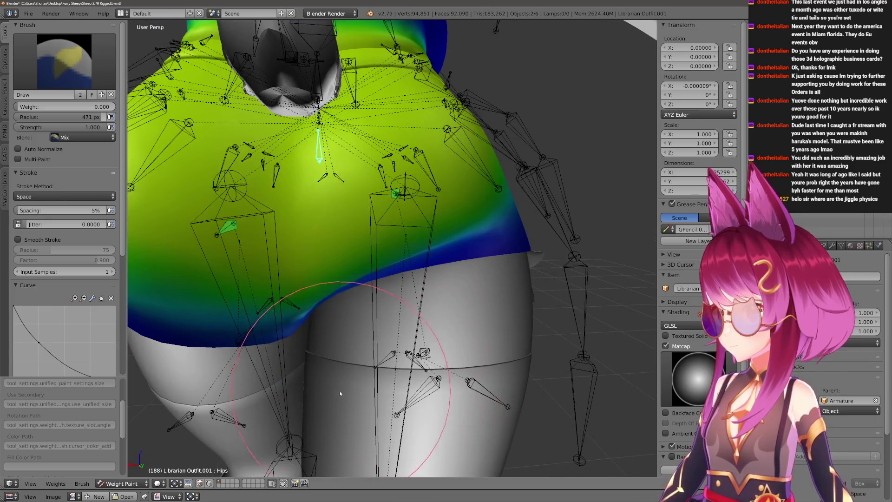
key("2")
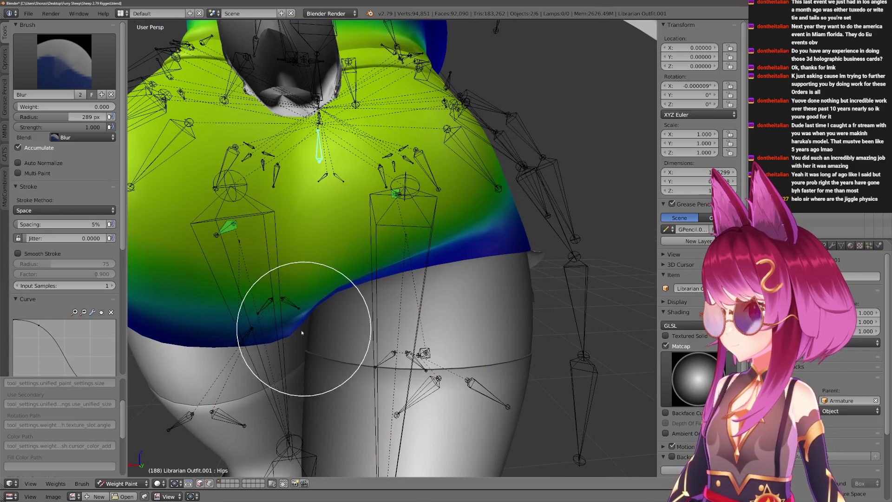
mouse_move(497, 224)
middle_mouse_down()
mouse_move(478, 258)
mouse_move(448, 272)
middle_mouse_up()
Select Leg.R, swing it on X to a test pose, and paint its weights with a 500 px draw brush.
right_click(442, 216)
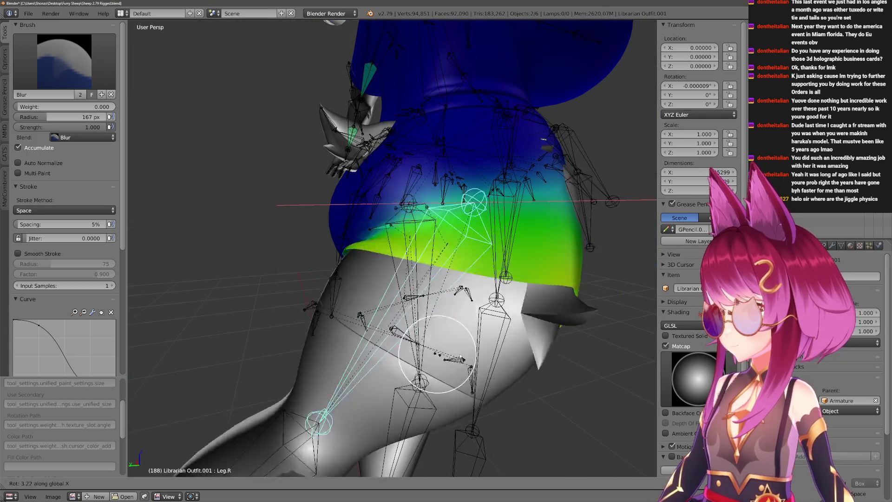
key("r")
key("x")
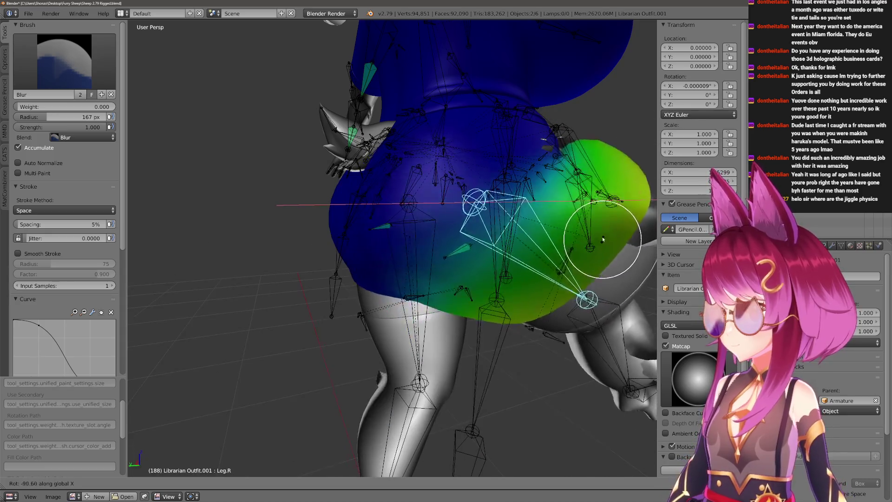
left_click(603, 165)
mouse_move(603, 164)
middle_mouse_down()
mouse_move(438, 309)
mouse_move(465, 309)
mouse_move(454, 328)
mouse_move(437, 326)
middle_mouse_up()
key("1")
key("f")
left_click(437, 325)
scroll(436, 369, "down", 2)
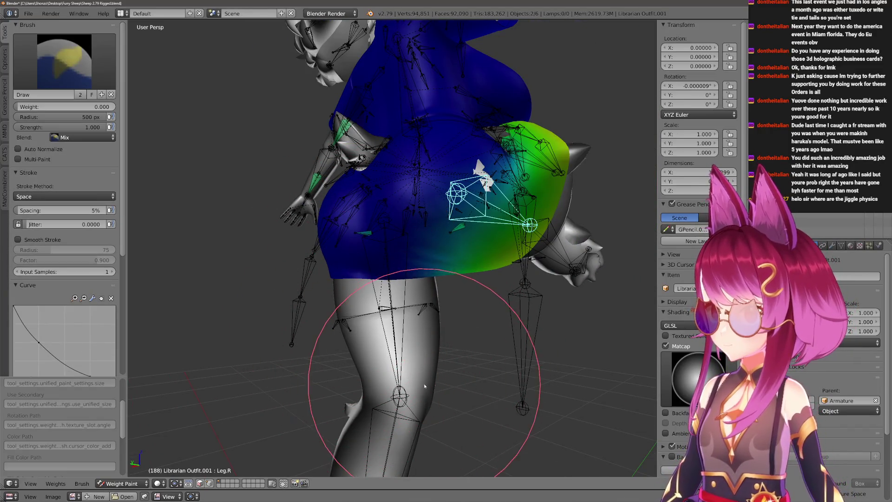
middle_click_drag(425, 386, 362, 333)
mouse_move(441, 358)
middle_mouse_down()
mouse_move(597, 303)
mouse_move(418, 368)
middle_mouse_up()
Blur the Leg.R weights with a smaller brush, re-posing the leg on X between strokes.
key("2")
key("f")
left_click(382, 312)
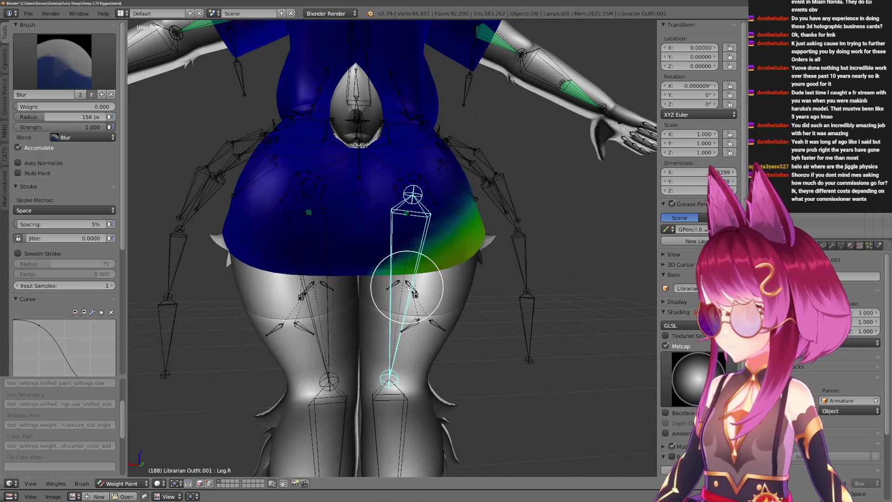
key("r")
key("x")
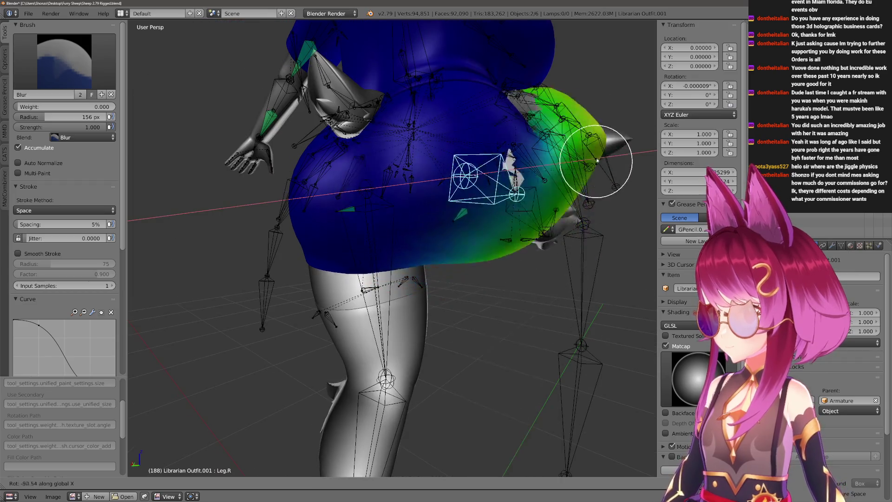
left_click(567, 170)
middle_click_drag(567, 170, 504, 279)
key("r")
key("x")
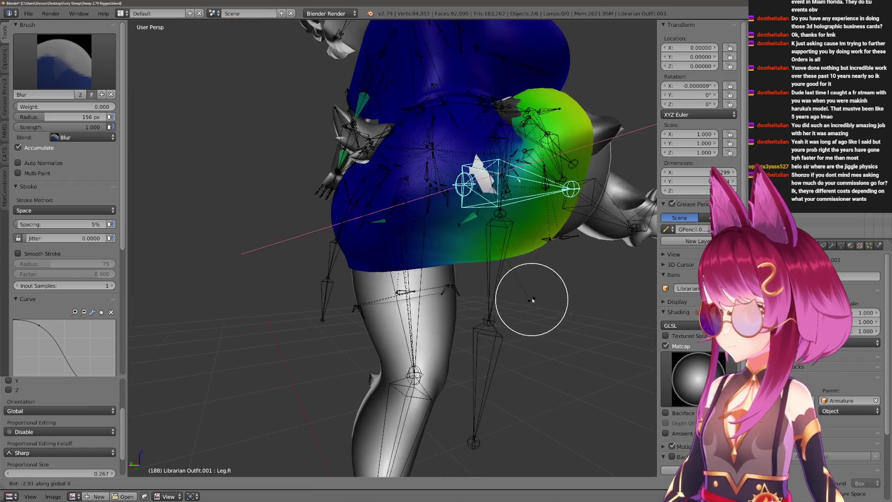
left_click(538, 257)
key("1")
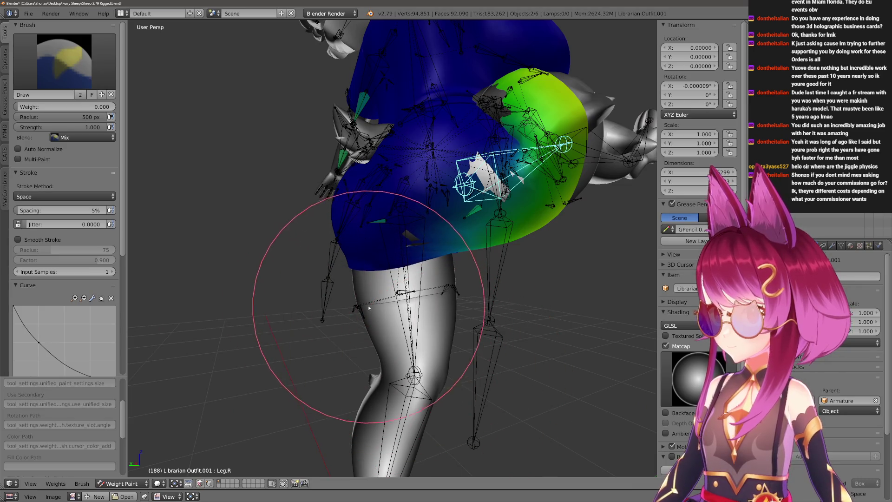
mouse_move(391, 320)
middle_mouse_down()
mouse_move(415, 362)
mouse_move(398, 397)
middle_mouse_up()
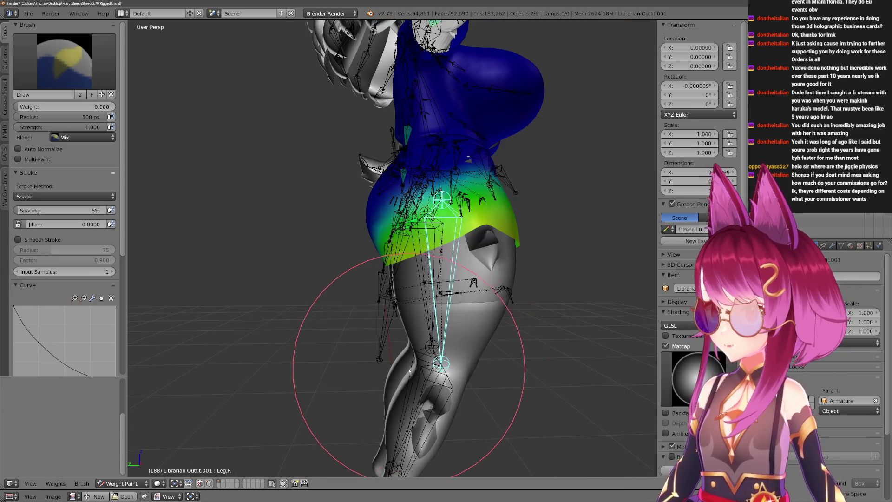
Raise the right leg horizontal to test the blend, smooth further, then reset Leg.R to rest pose.
key("r")
key("x")
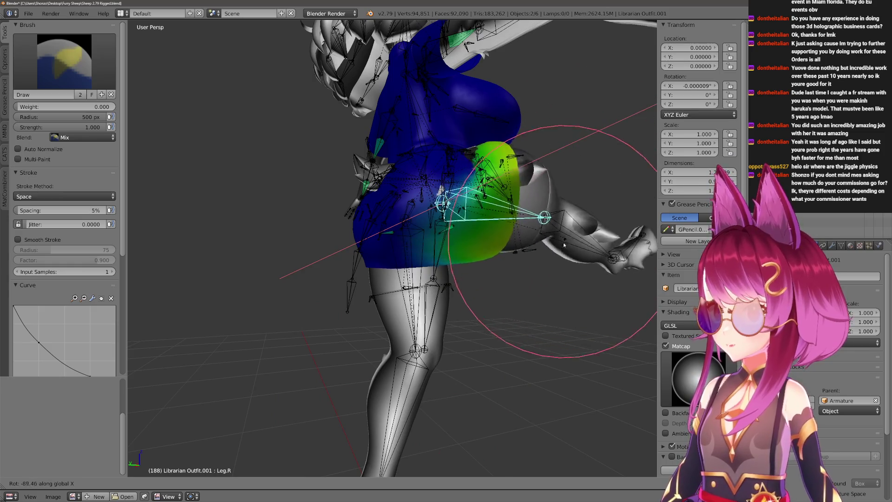
left_click(391, 318)
scroll(391, 317, "up", 3)
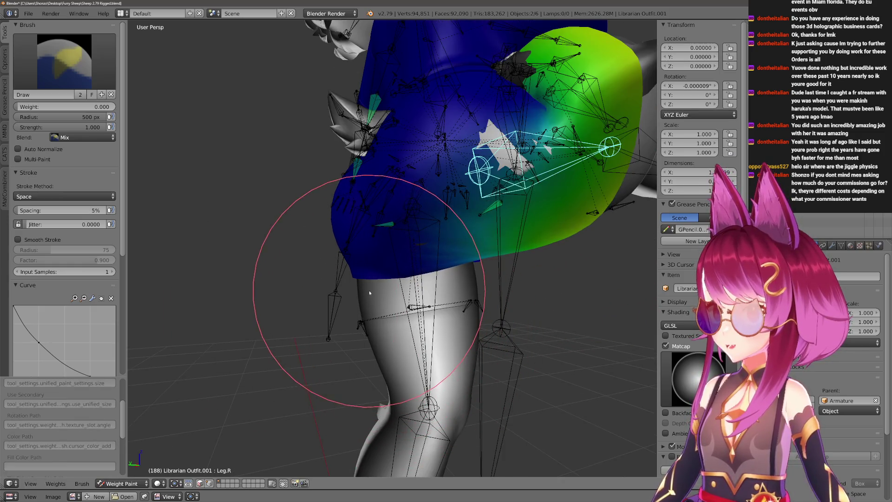
middle_click_drag(369, 293, 375, 298)
key("2")
key("Right")
mouse_move(378, 389)
middle_mouse_down()
mouse_move(328, 348)
mouse_move(396, 367)
middle_mouse_up()
key("r")
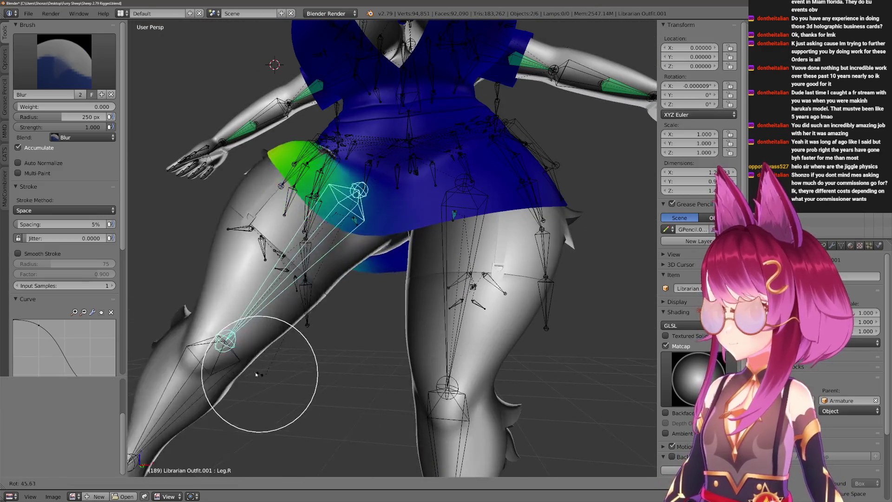
left_click(572, 237)
scroll(571, 237, "up", 4)
mouse_move(392, 364)
middle_mouse_down()
mouse_move(486, 326)
mouse_move(446, 349)
middle_mouse_up()
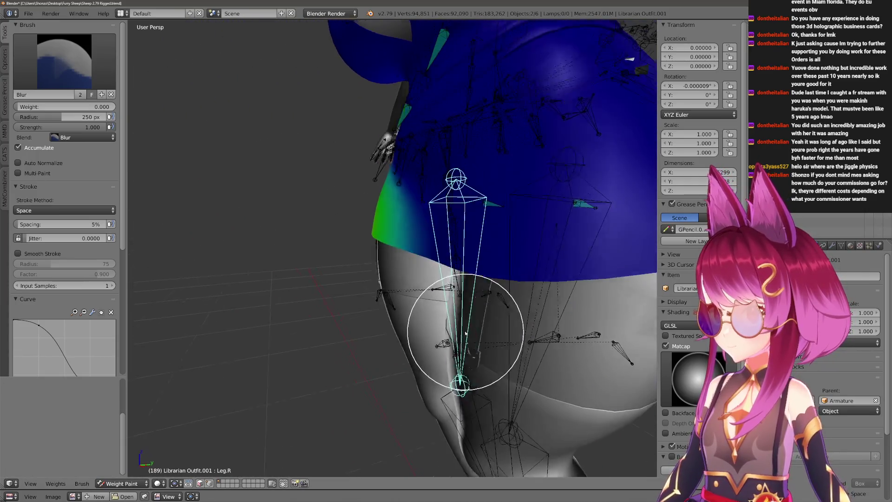
key("r")
key("x")
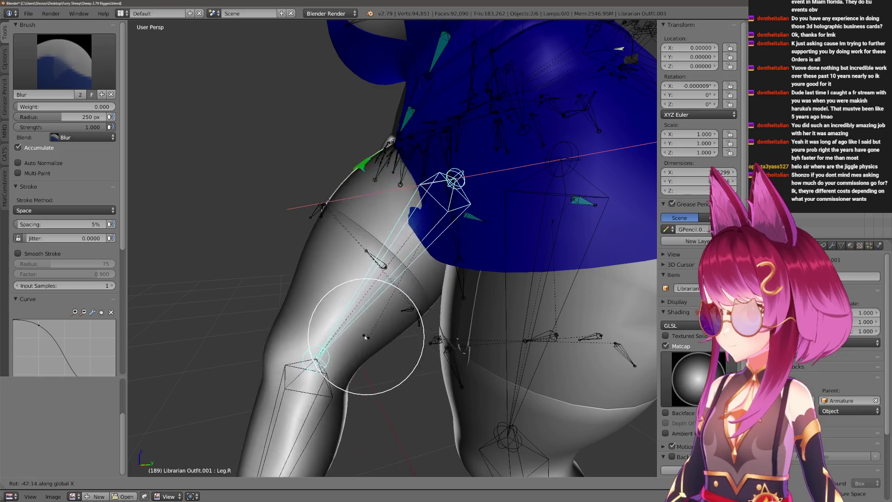
left_click(425, 398)
scroll(452, 405, "down", 3)
key("alt+r")
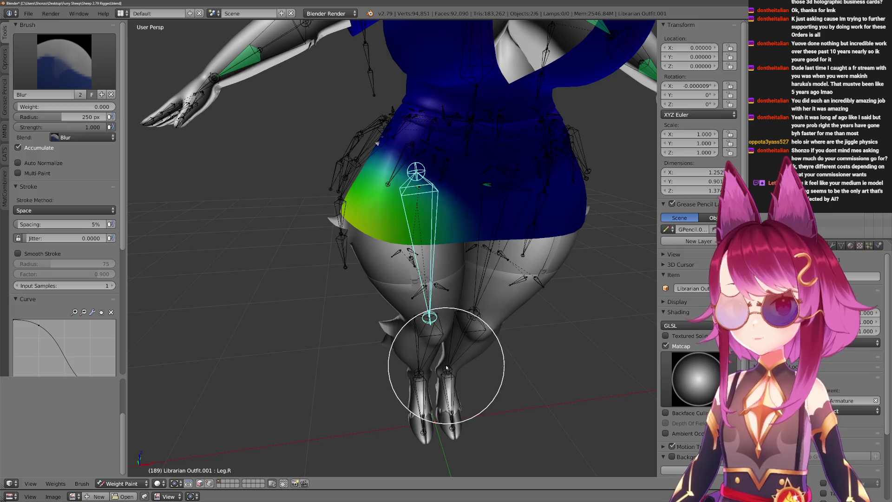
scroll(446, 366, "up", 1)
scroll(453, 369, "up", 1)
scroll(457, 373, "up", 1)
scroll(461, 377, "up", 1)
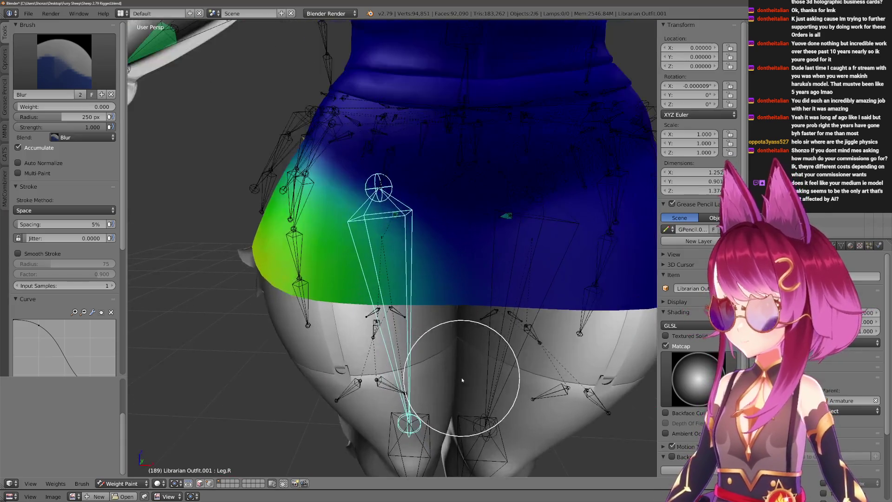
Swing Leg.R through several more X-axis poses to recheck the rear-hip deformation.
key("r")
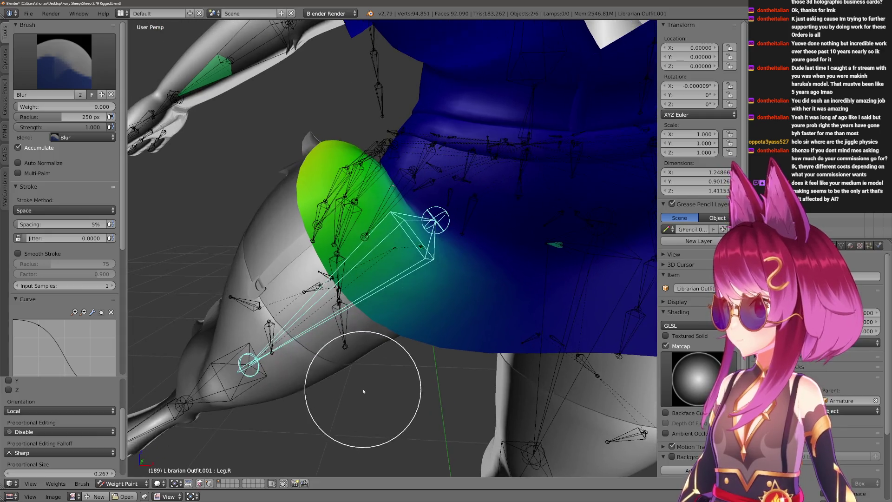
mouse_move(359, 328)
middle_mouse_down()
mouse_move(269, 398)
mouse_move(458, 349)
mouse_move(405, 381)
mouse_move(391, 382)
mouse_move(390, 367)
mouse_move(408, 458)
middle_mouse_up()
key("r")
key("x")
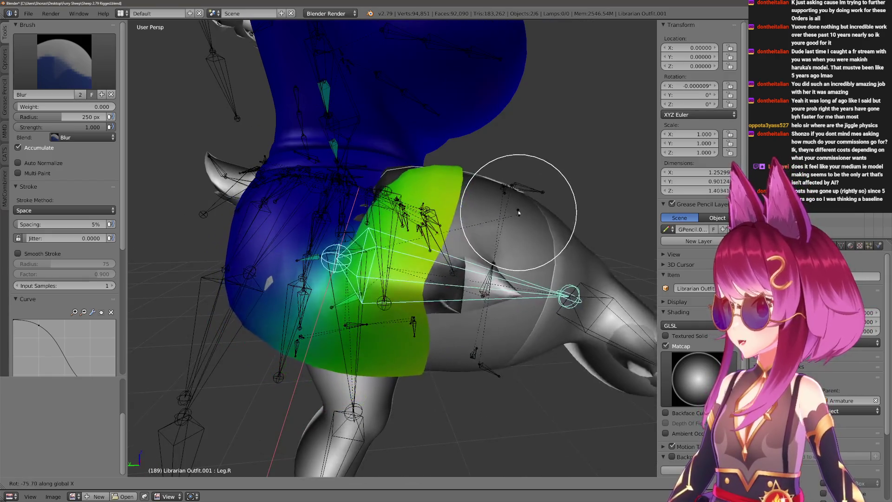
left_click(539, 301)
mouse_move(527, 279)
middle_mouse_down()
mouse_move(462, 453)
mouse_move(477, 360)
mouse_move(428, 369)
mouse_move(463, 368)
middle_mouse_up()
key("r")
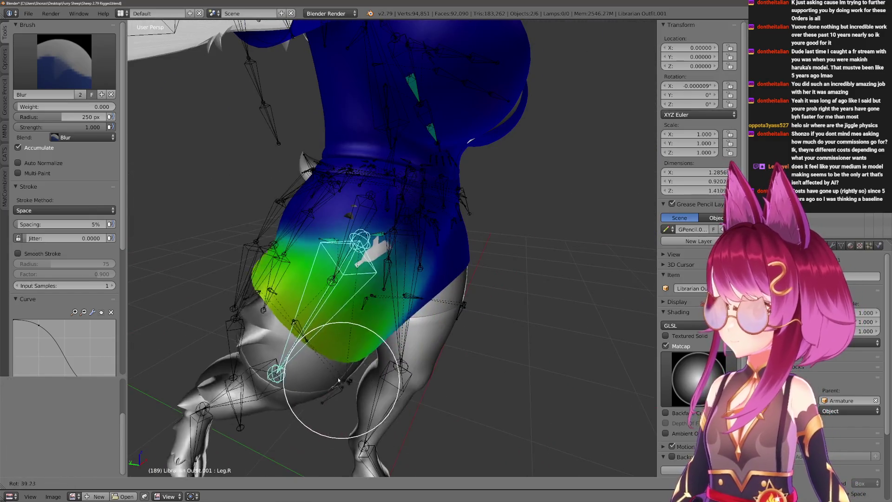
key("x")
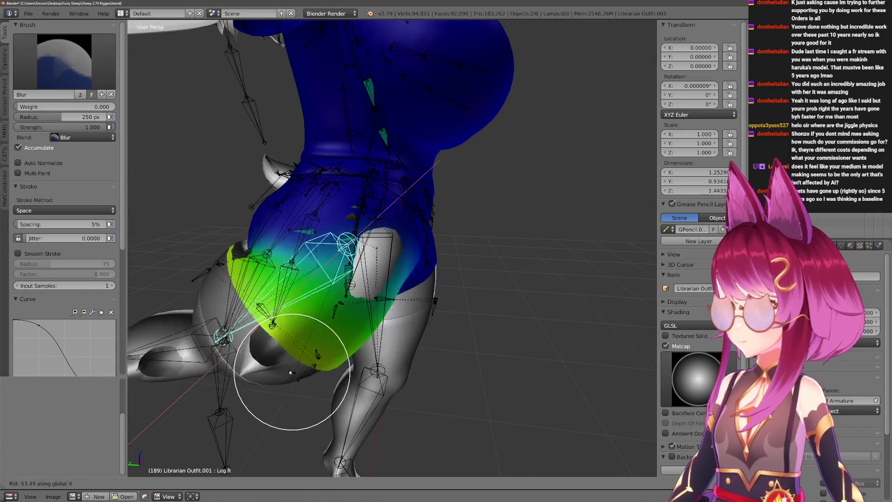
left_click(414, 319)
mouse_move(414, 318)
middle_mouse_down()
mouse_move(414, 210)
mouse_move(409, 319)
middle_mouse_up()
scroll(408, 318, "up", 3)
scroll(349, 309, "up", 3)
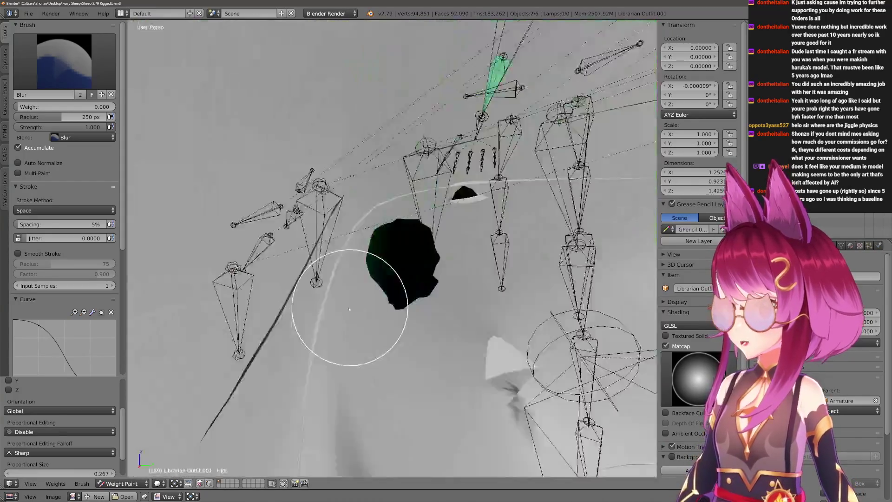
Resize the brush to 500 px then smaller, toggling viewport shading to inspect the torso.
key("f")
left_click(298, 276)
scroll(299, 272, "down", 4)
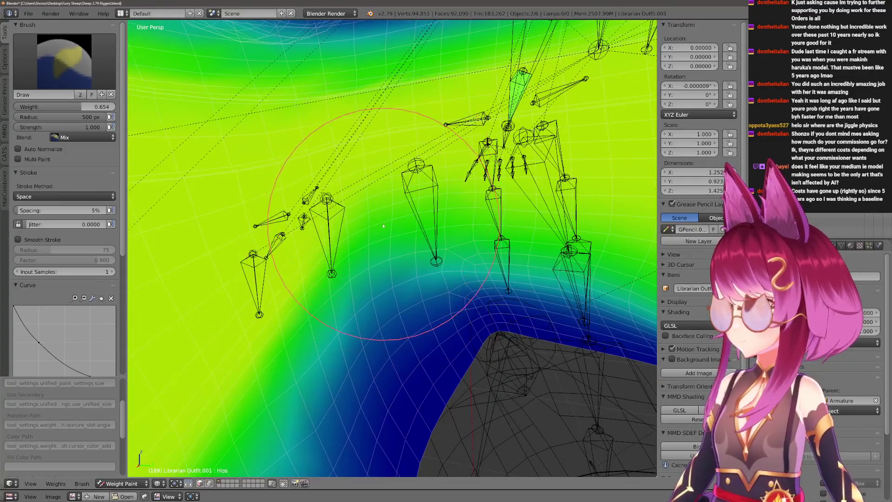
key("alt+z")
mouse_move(382, 225)
middle_mouse_down()
mouse_move(364, 240)
mouse_move(368, 267)
middle_mouse_up()
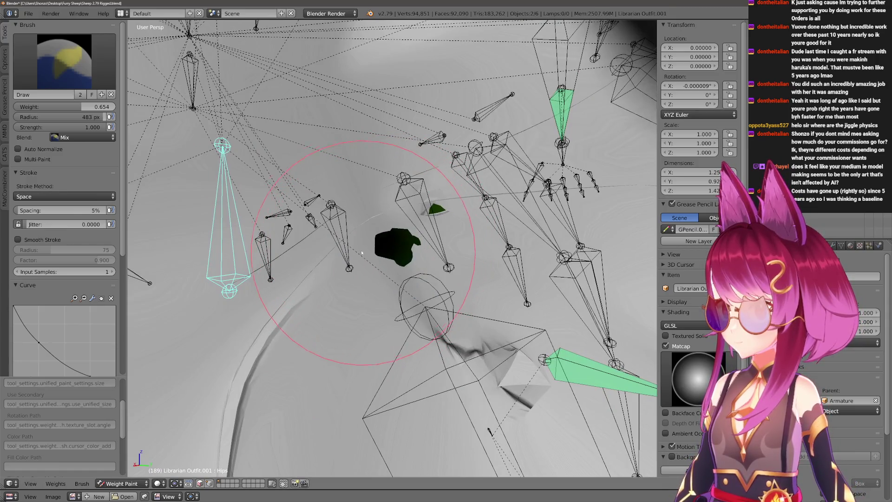
scroll(385, 199, "down", 5)
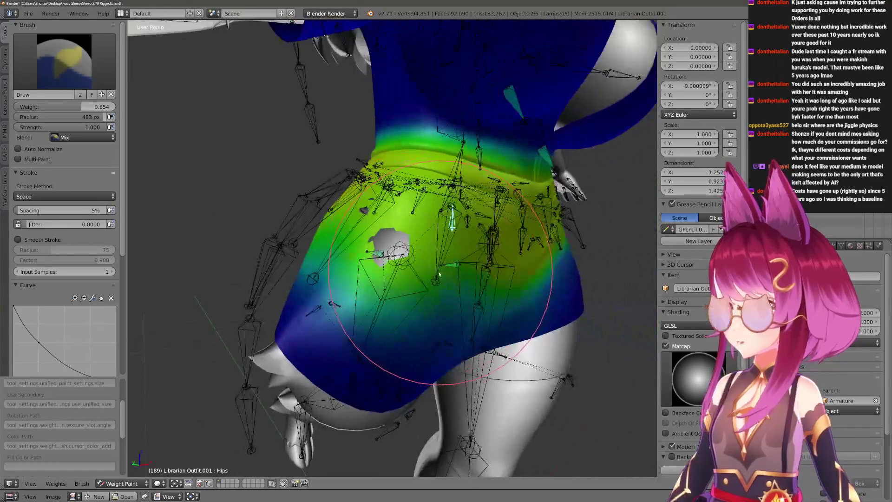
middle_click_drag(423, 256, 449, 263)
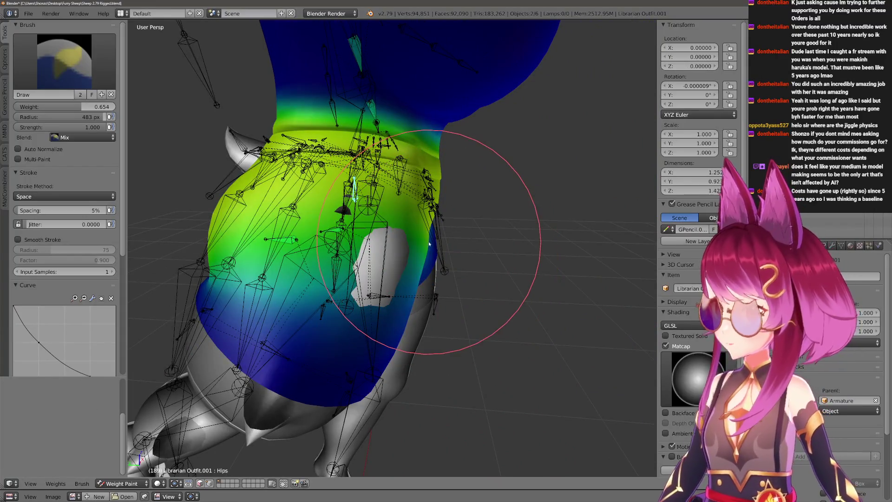
key("f")
left_click(405, 187)
scroll(401, 157, "up", 5)
scroll(400, 157, "up", 3)
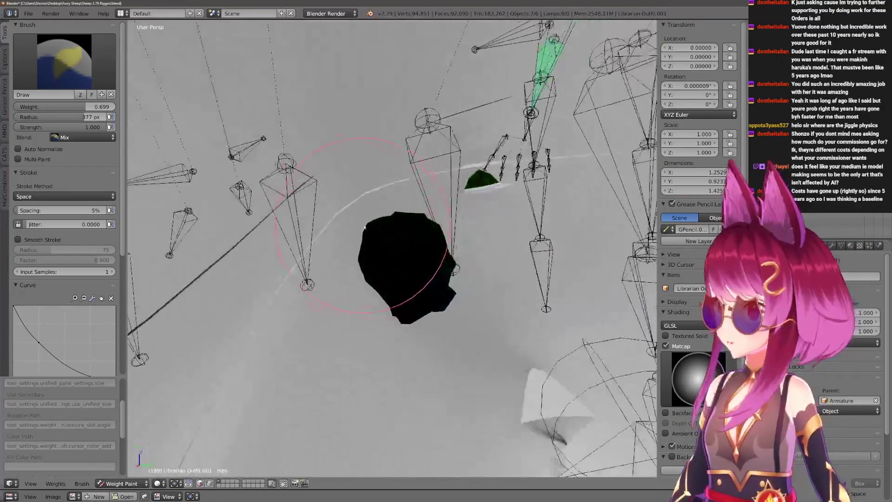
Switch to the F Lighten weight brush and select Leg.R as the bone being painted around the hips.
left_click(97, 76)
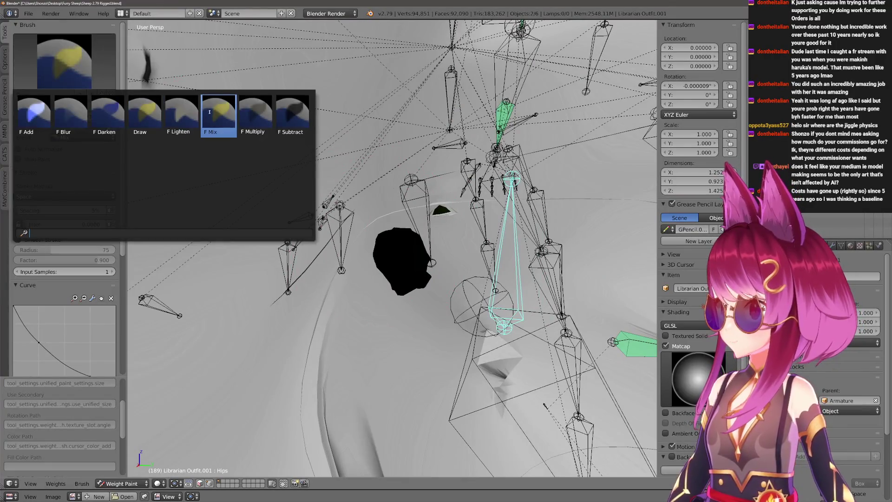
left_click(174, 113)
key("alt+z")
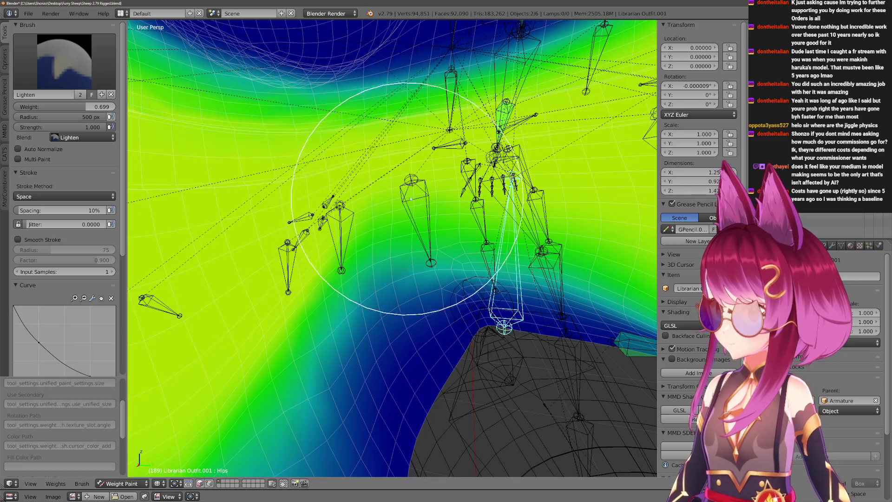
key("alt+z")
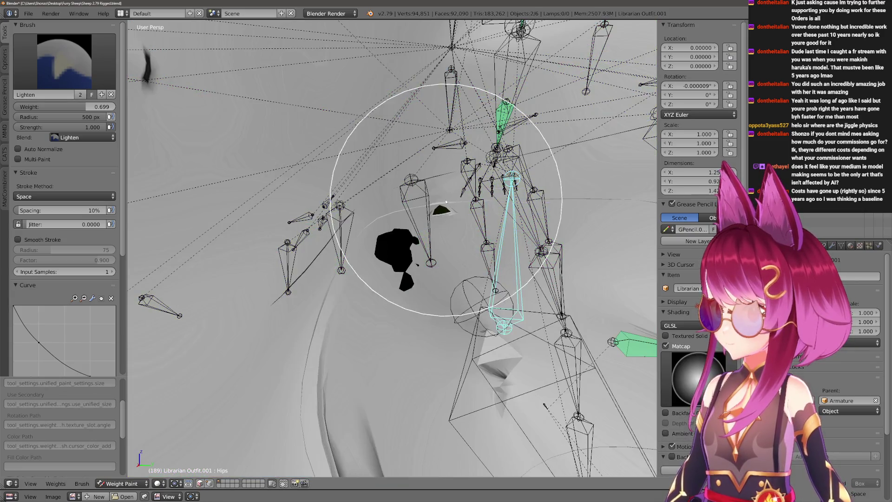
key("alt+z")
scroll(239, 336, "down", 3)
mouse_move(318, 269)
middle_mouse_down()
mouse_move(409, 280)
mouse_move(323, 284)
middle_mouse_up()
left_click(399, 284, "ctrl")
key("alt+z")
scroll(429, 315, "down", 3)
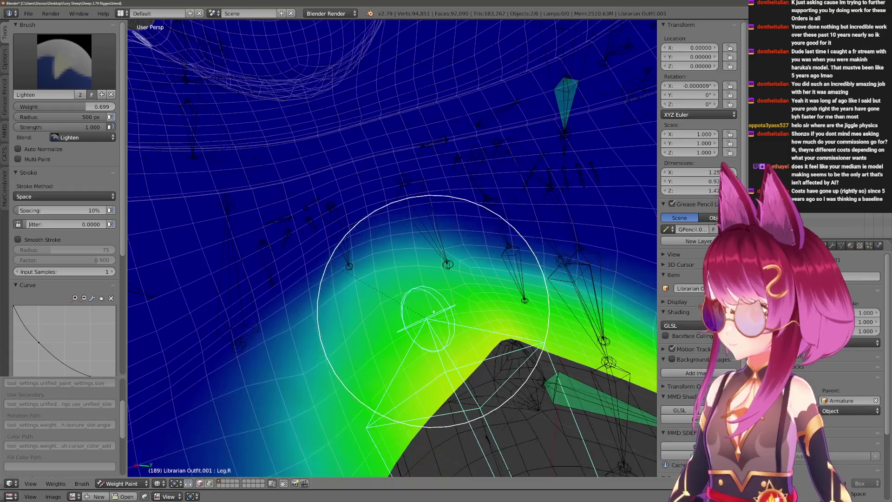
Check bone positions in grey shading, start and cancel a Leg.R X rotation, and undo to a test pose.
key("alt+z")
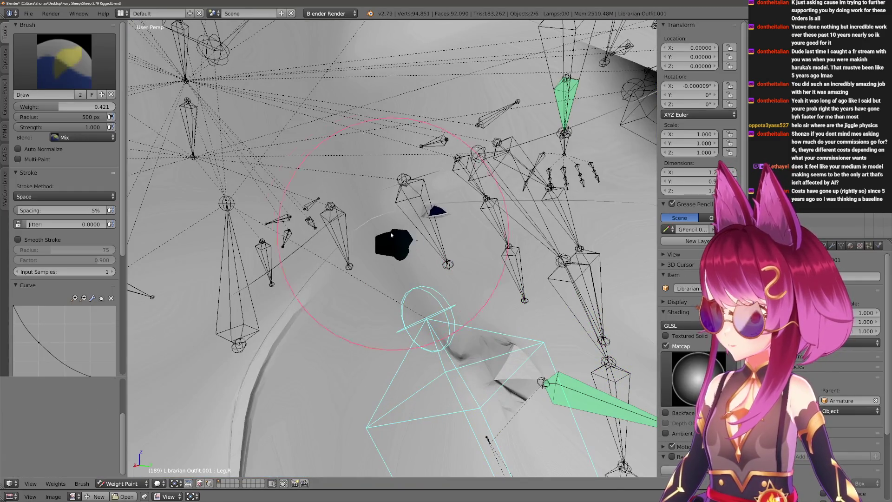
key("alt+z")
scroll(391, 231, "down", 3)
mouse_move(390, 232)
middle_mouse_down()
mouse_move(432, 206)
mouse_move(455, 118)
middle_mouse_up()
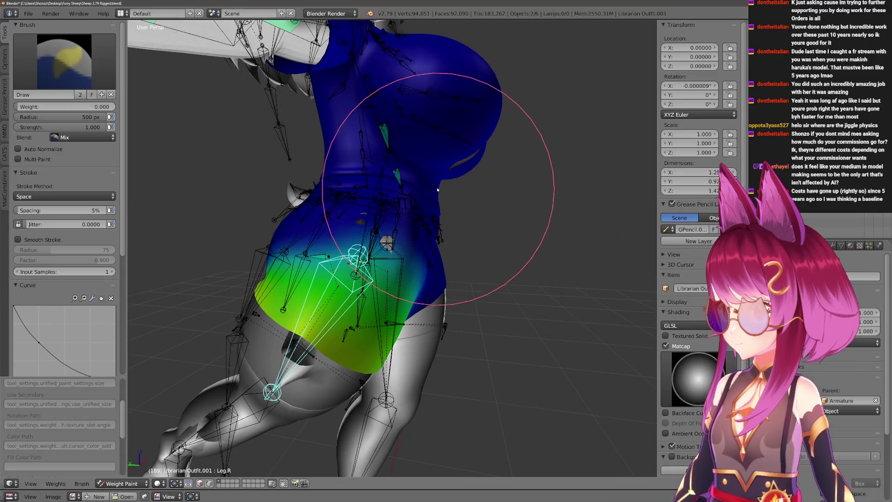
mouse_move(471, 219)
middle_mouse_down()
mouse_move(409, 259)
mouse_move(423, 398)
middle_mouse_up()
key("r")
key("x")
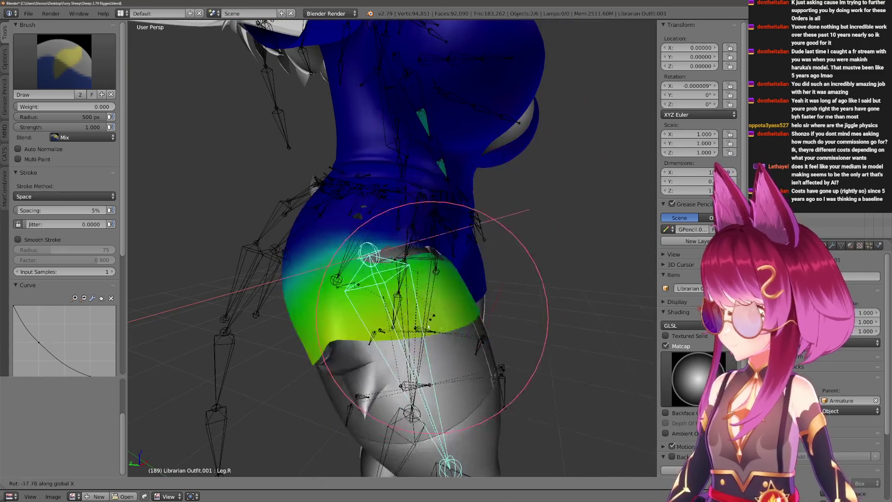
right_click(459, 331)
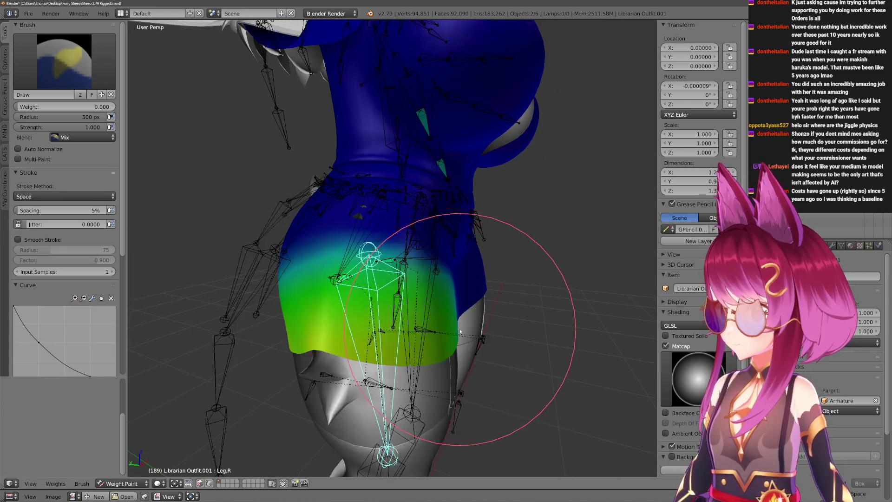
key("ctrl+z")
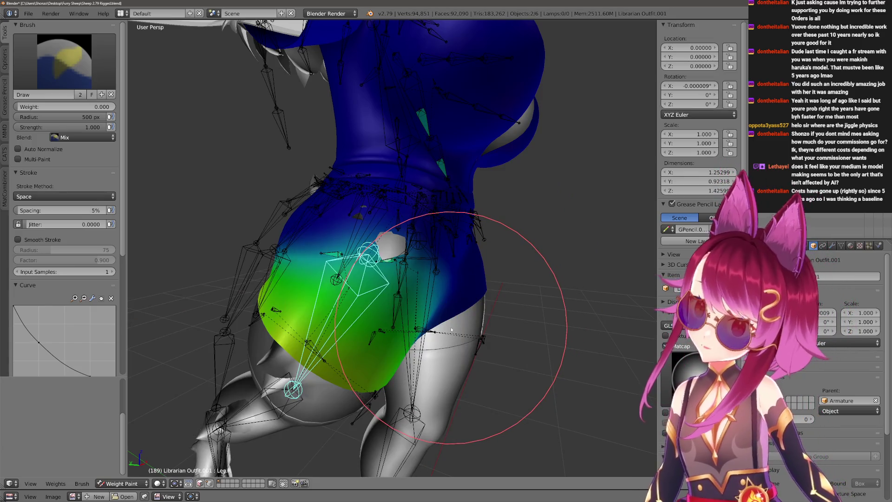
Switch to the lightening brush at zero weight and bend the right leg on X to test the hip.
key("5")
mouse_move(420, 316)
middle_mouse_down()
mouse_move(379, 328)
mouse_move(478, 263)
mouse_move(428, 219)
mouse_move(471, 315)
middle_mouse_up()
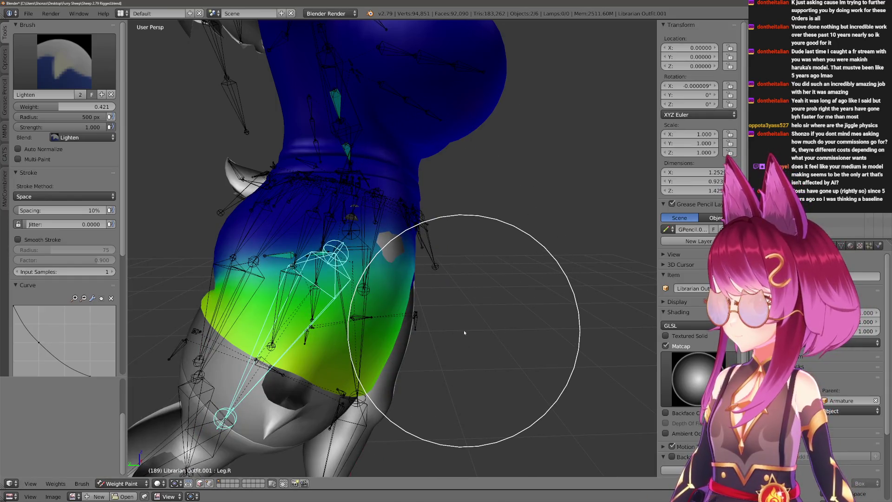
left_click(477, 326, "ctrl")
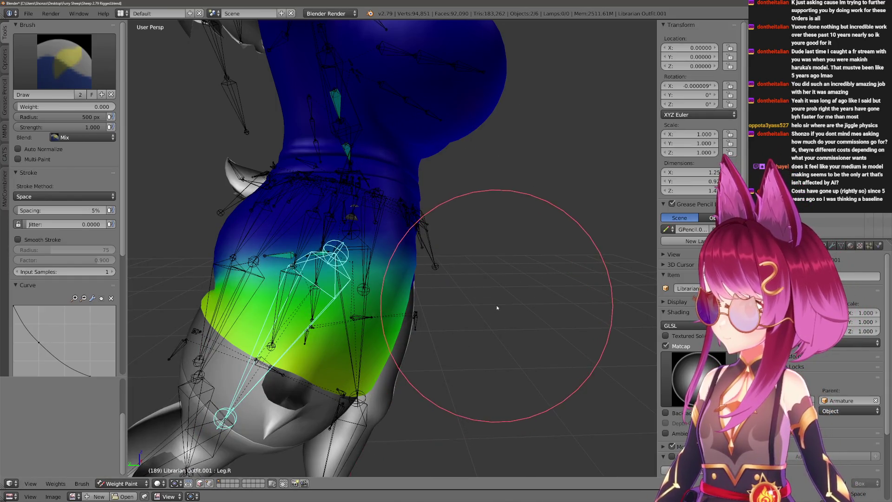
middle_click_drag(496, 304, 422, 343)
key("r")
key("x")
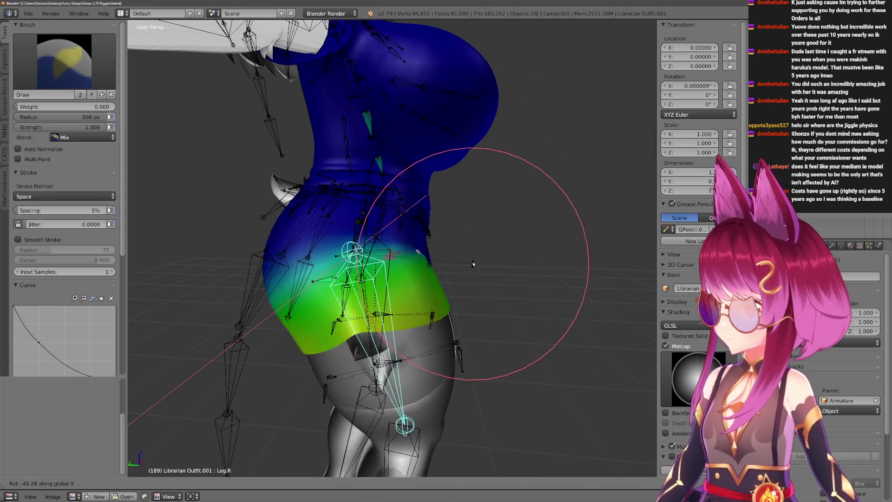
left_click(466, 263)
scroll(458, 368, "up", 3)
Touch up Leg.R hip weights with progressively smaller brushes, re-posing the leg to check tearing.
key("f")
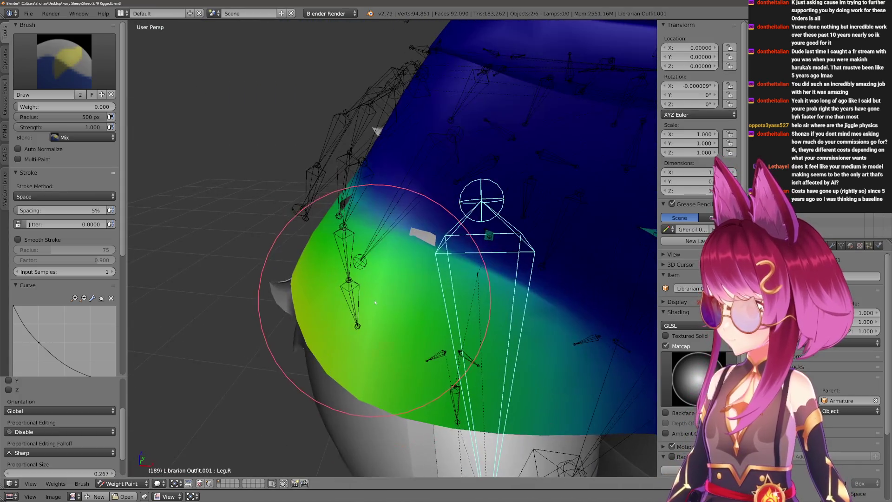
left_click(311, 338)
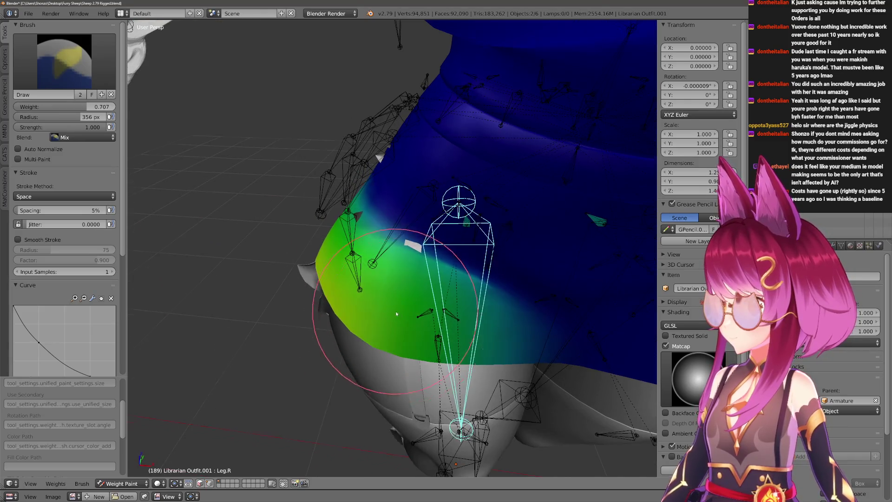
key("r")
left_click(409, 334)
key("f")
left_click(388, 312)
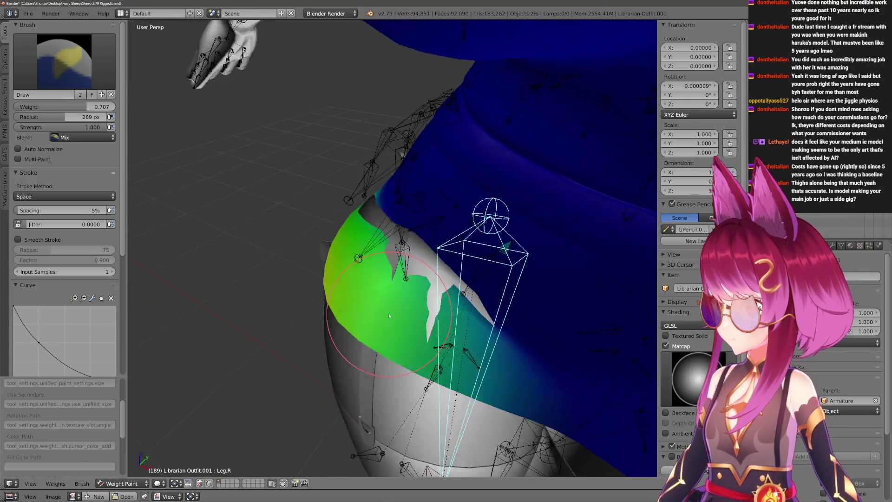
mouse_move(389, 313)
middle_mouse_down()
mouse_move(333, 285)
mouse_move(374, 307)
mouse_move(557, 360)
middle_mouse_up()
scroll(332, 285, "up", 3)
key("alt+z")
Enlarge the brush and paint Leg.R weights, toggling matcap and wireframe shading on the hip.
key("f")
left_click(375, 308)
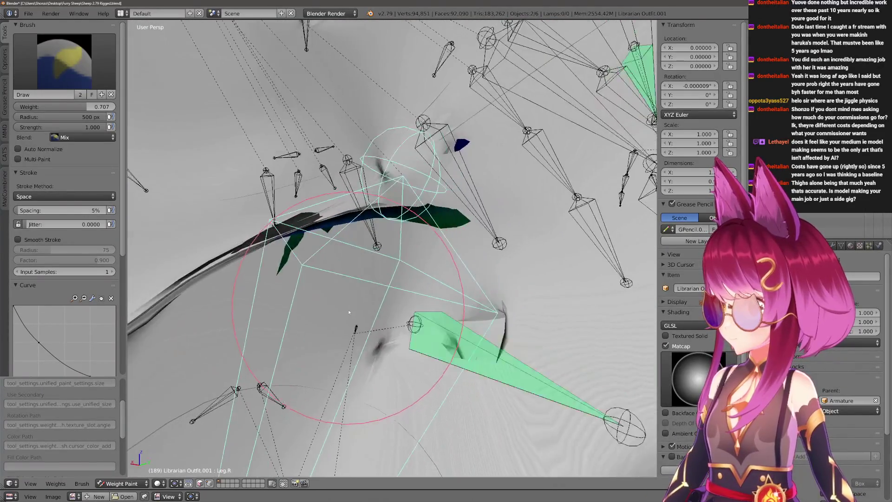
left_click(665, 347)
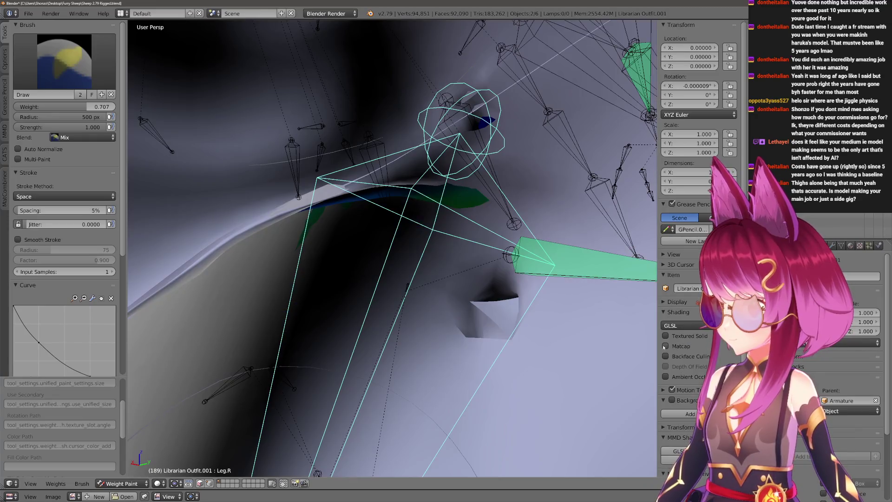
left_click(665, 346)
key("alt+z")
middle_click_drag(553, 324, 428, 289)
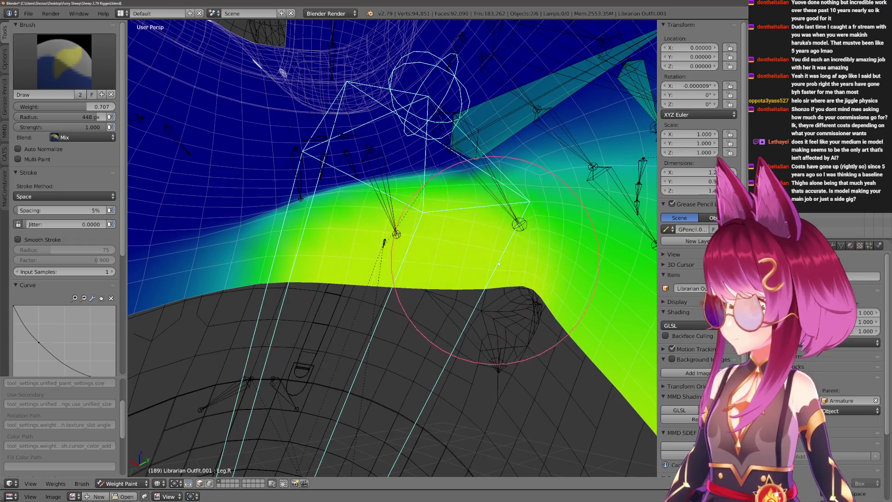
key("z")
scroll(453, 293, "down", 5)
mouse_move(453, 293)
middle_mouse_down()
mouse_move(410, 324)
mouse_move(342, 227)
middle_mouse_up()
key("z")
Refine with a smaller brush, swing Leg.R on X to check the skirt, then cancel back to rest.
key("f")
left_click(343, 226)
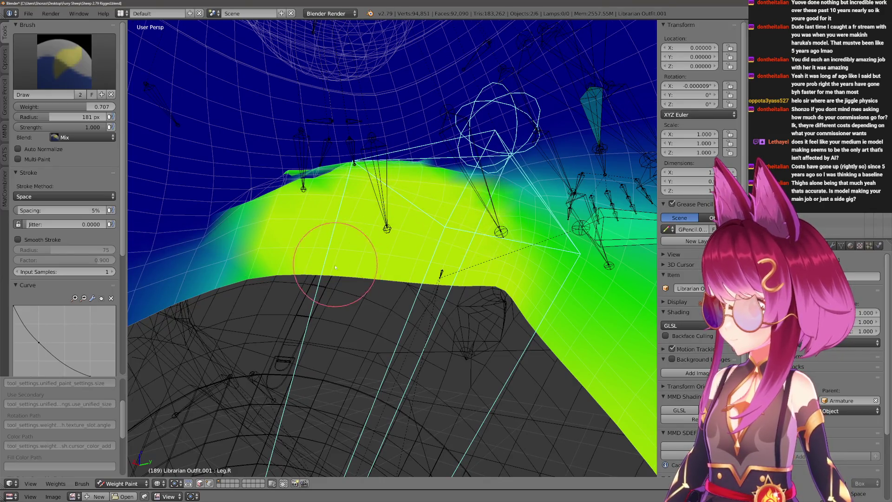
key("z")
middle_click_drag(335, 266, 472, 345)
key("r")
key("x")
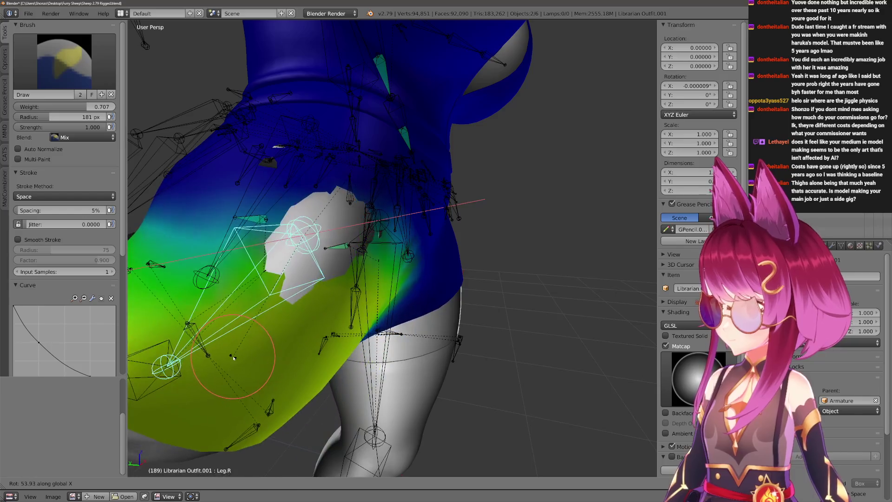
middle_click_drag(233, 357, 368, 384)
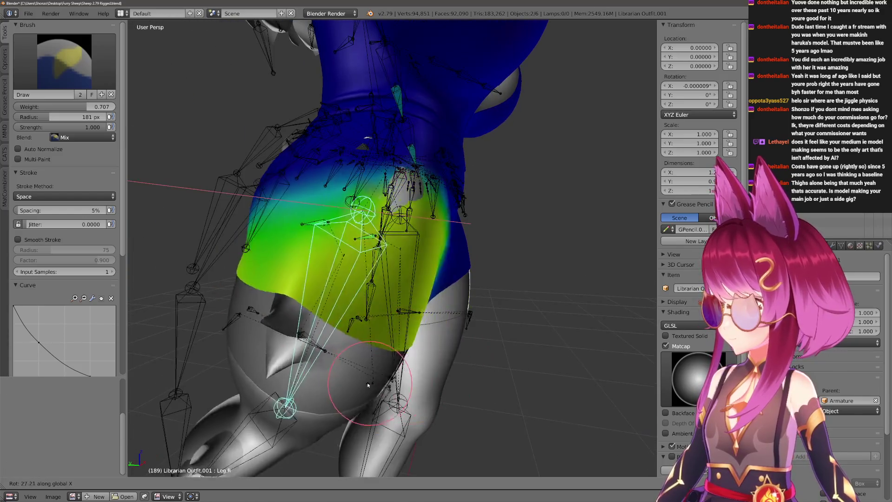
key("Escape")
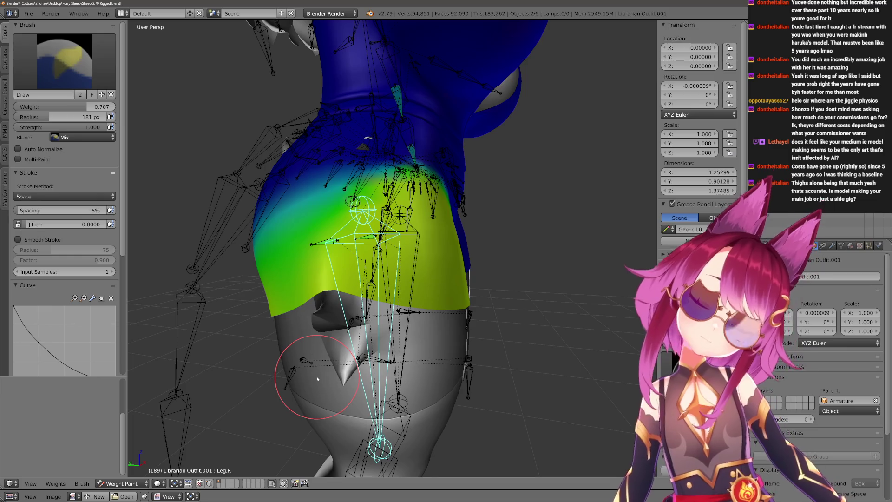
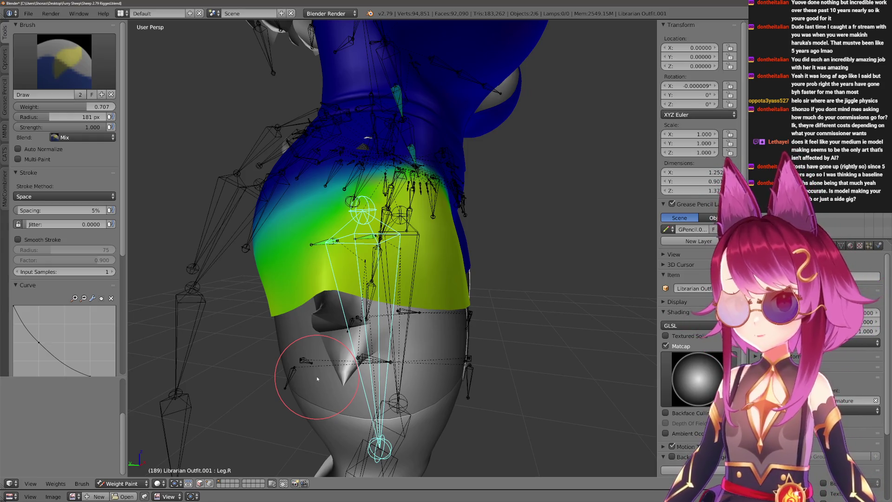
Paint Leg.R weight over the skirt's right hip and upper thigh, then take the Blur brush.
middle_click_drag(411, 348, 490, 297)
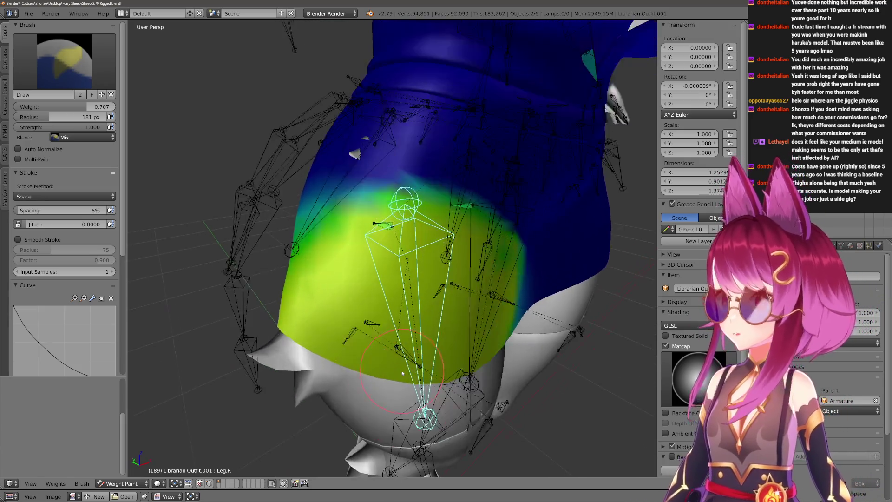
scroll(583, 226, "up", 5)
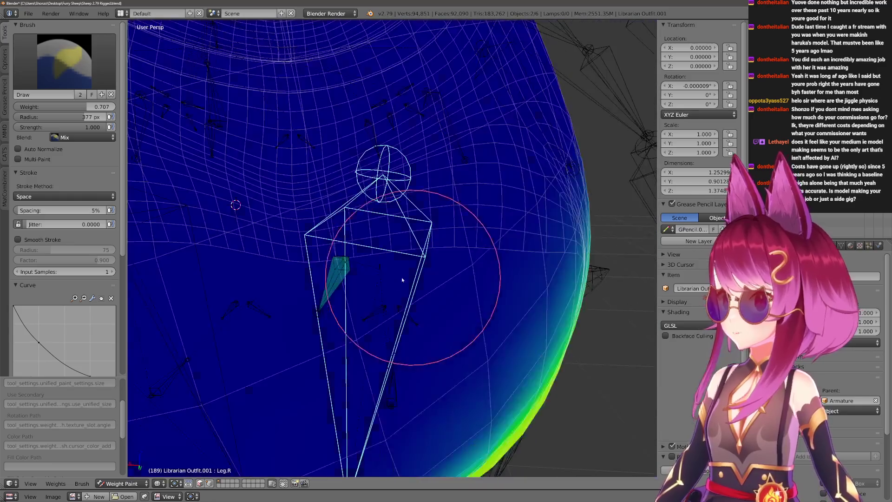
mouse_move(401, 277)
middle_mouse_down()
mouse_move(408, 300)
mouse_move(412, 270)
middle_mouse_up()
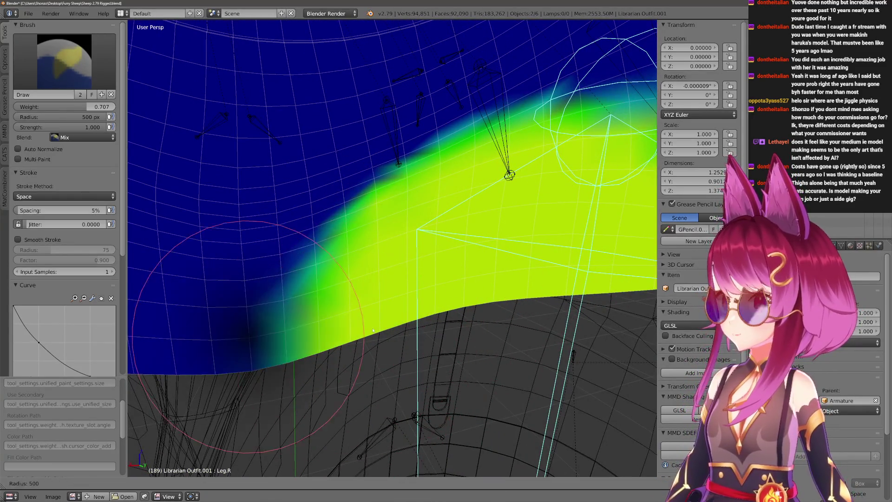
middle_click_drag(532, 188, 459, 238)
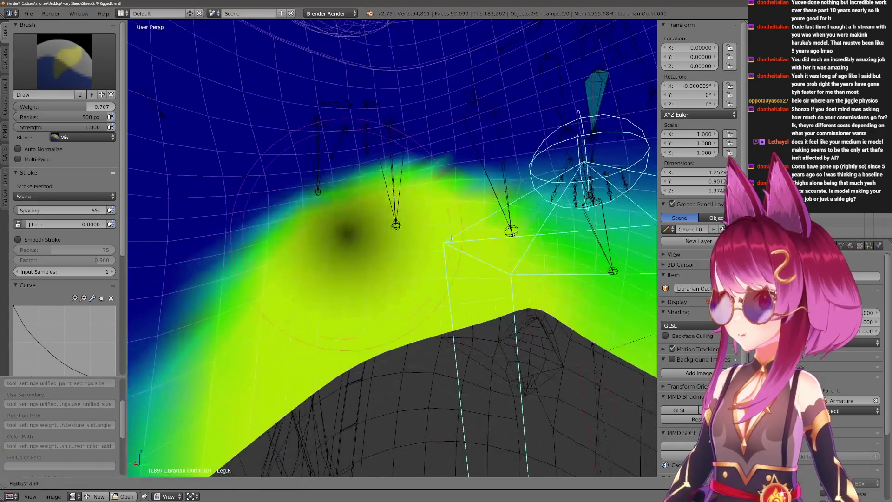
middle_click_drag(497, 316, 488, 294)
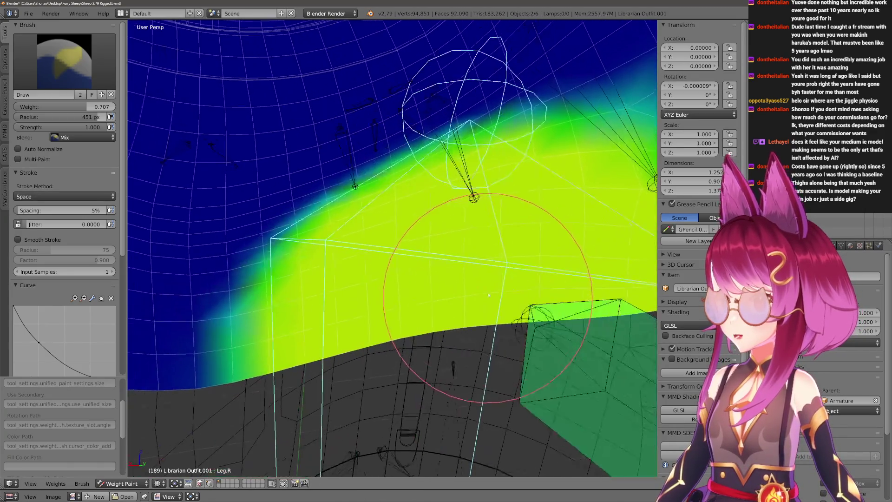
middle_click_drag(319, 370, 400, 326)
key("2")
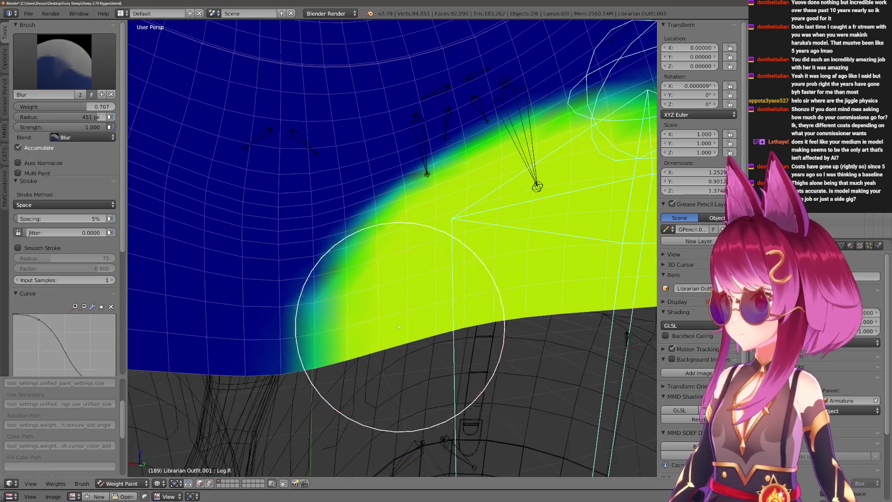
Blur the Leg.R weight gradient on the skirt with a larger brush, then shrink it again.
key("f")
left_click(397, 240)
left_click_drag(397, 239, 532, 180)
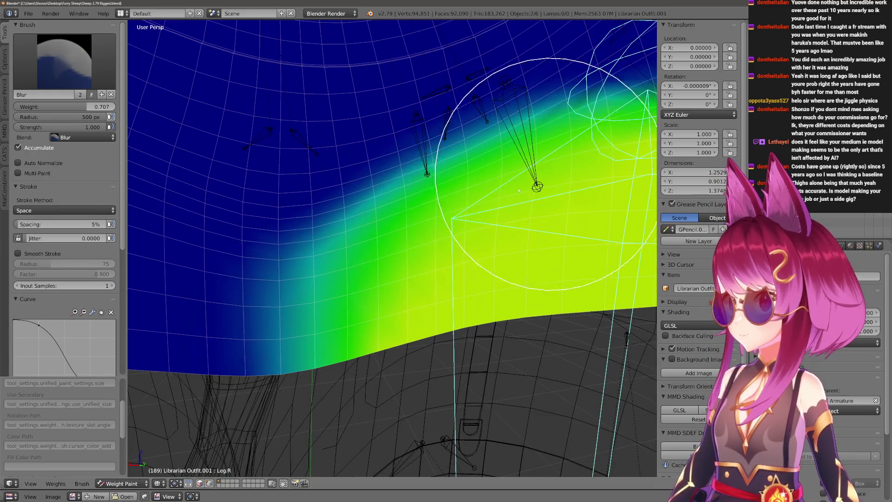
middle_click_drag(532, 180, 393, 243)
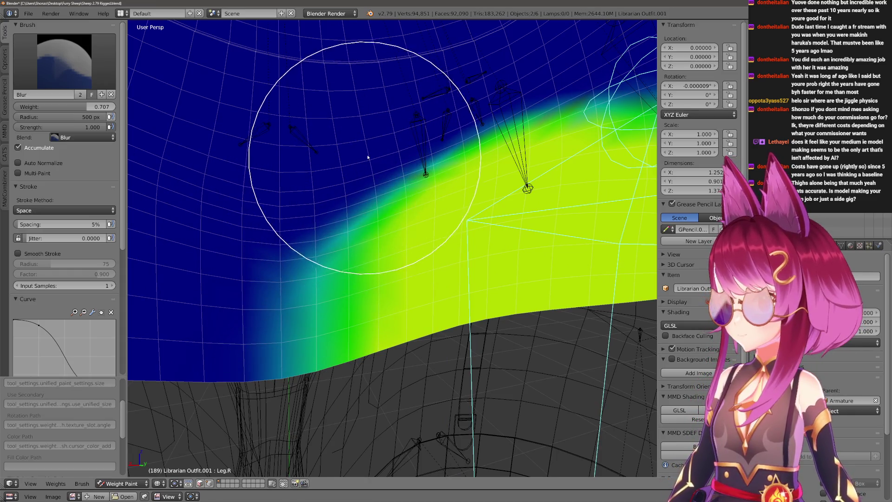
middle_click_drag(492, 87, 528, 90)
key("f")
left_click(462, 161)
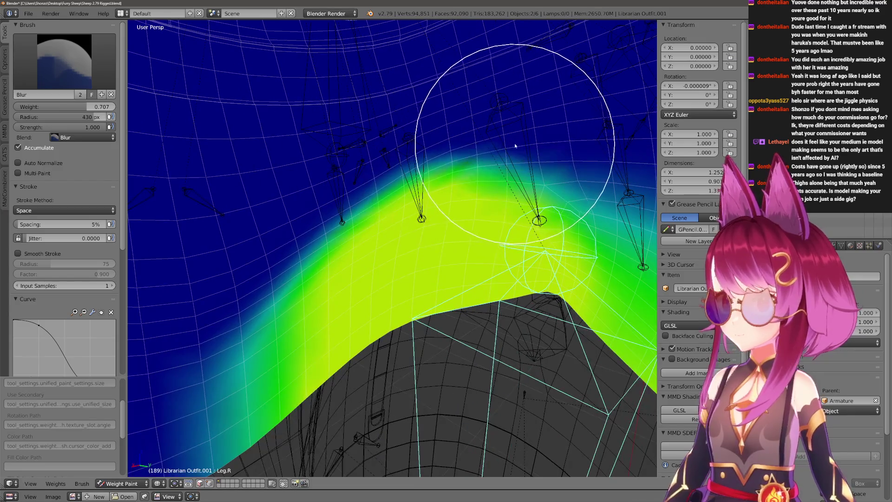
middle_click_drag(395, 157, 380, 265)
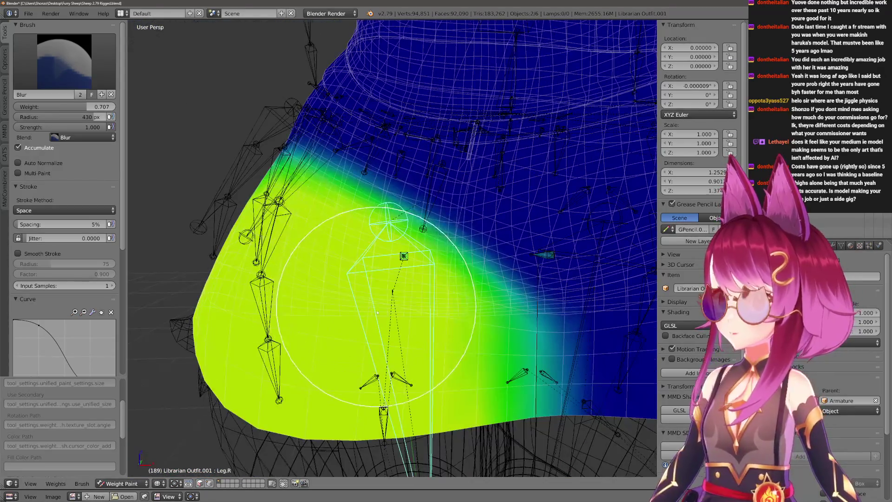
middle_click_drag(377, 312, 398, 339)
Bend the right thigh bone about X twice in solid shading to test, then return to Draw.
key("r")
key("x")
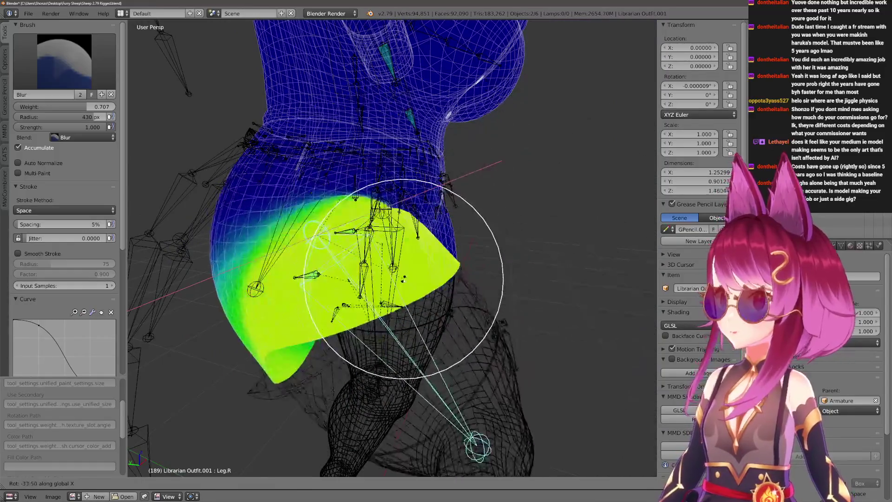
key("z")
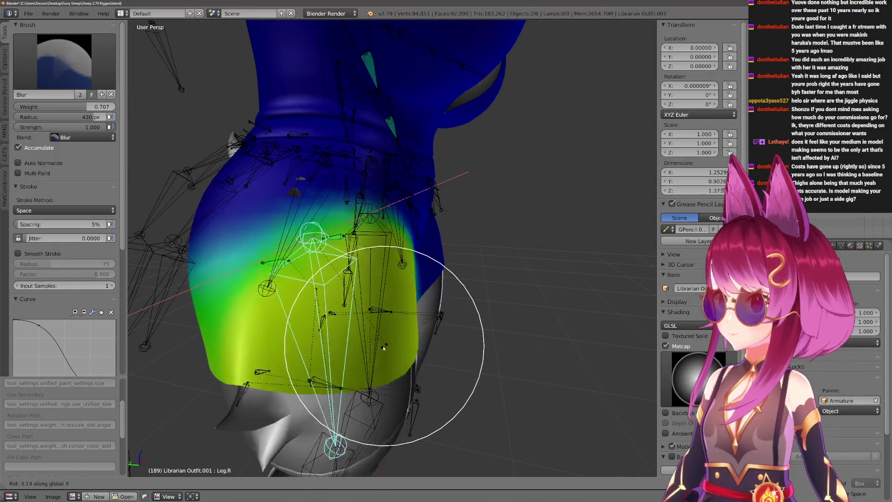
left_click(438, 301)
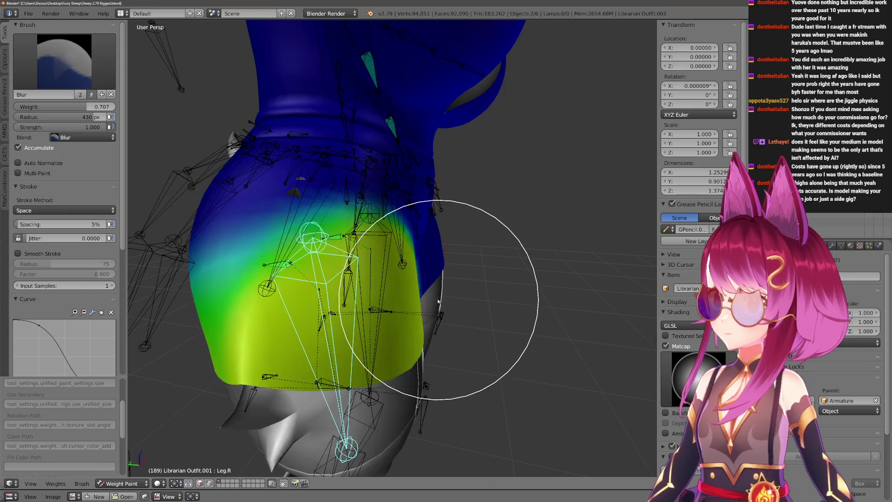
middle_click_drag(439, 302, 462, 345)
key("r")
key("x")
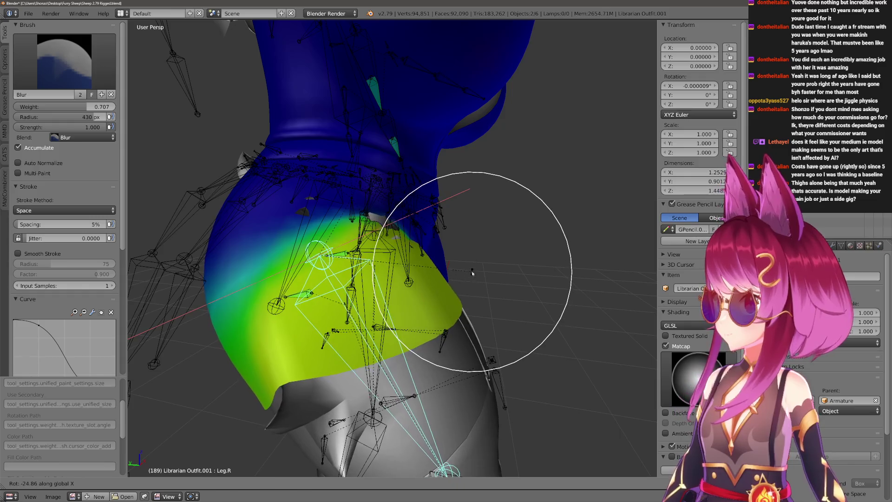
left_click(472, 273)
scroll(472, 273, "up", 4)
key("f")
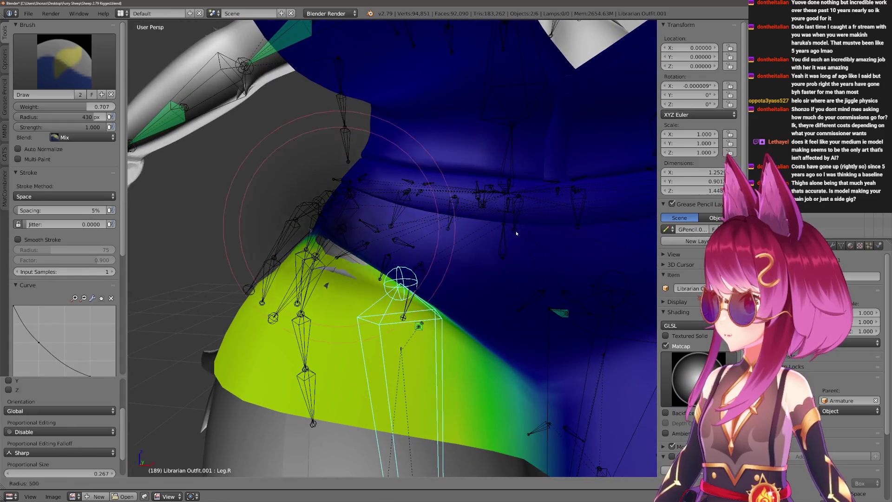
Remove Leg.R weight from the skirt's waist with a 500 px zero-weight brush.
left_click(516, 234)
scroll(469, 237, "down", 2)
middle_click_drag(449, 213, 459, 194)
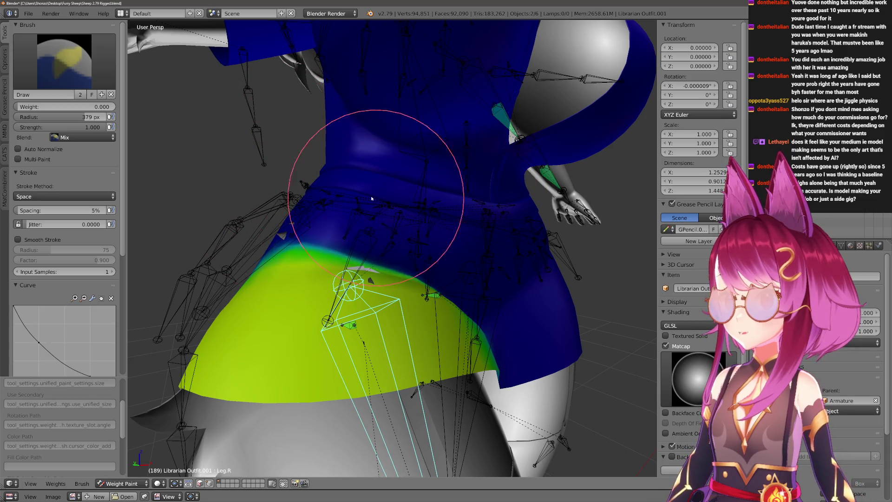
scroll(368, 258, "down", 3)
mouse_move(368, 259)
middle_mouse_down()
mouse_move(448, 319)
mouse_move(392, 299)
mouse_move(460, 356)
mouse_move(428, 354)
mouse_move(475, 309)
middle_mouse_up()
Flex the right leg about X three times to check the skirt, then leave for Object Mode.
key("r")
key("x")
left_click(428, 299)
key("r")
key("x")
left_click(460, 357)
key("r")
key("x")
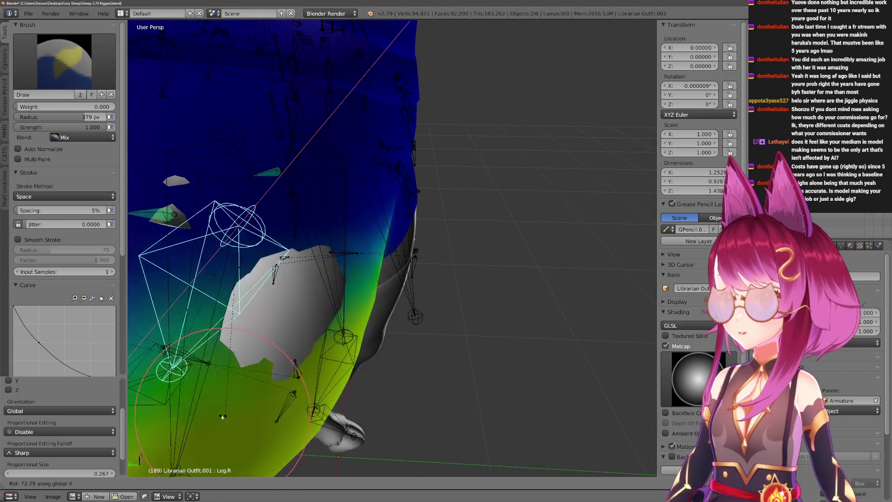
left_click(416, 339)
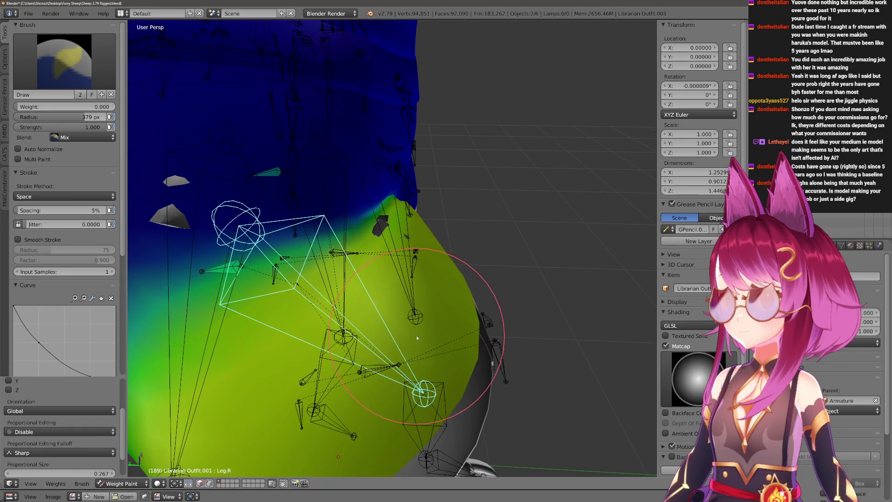
key("ctrl+Tab")
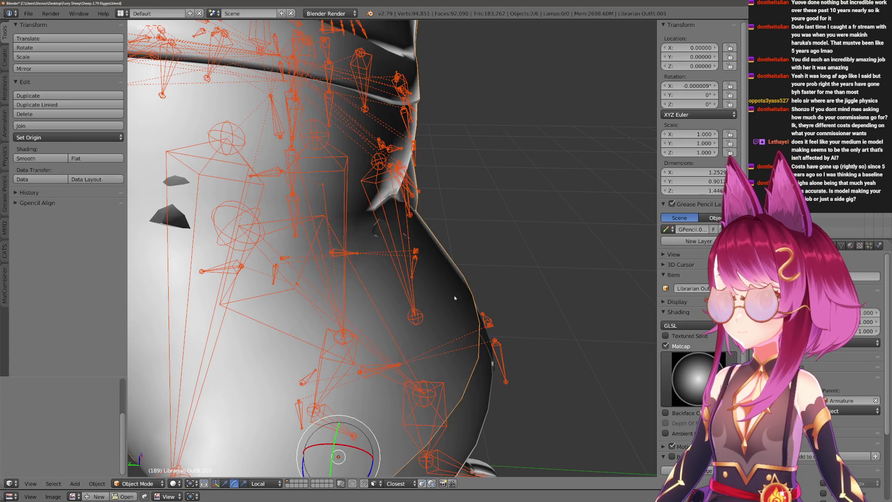
Hide the Librarian Outfit, bend Leg.R about X to inspect the bare hip, then reset it.
right_click(440, 311)
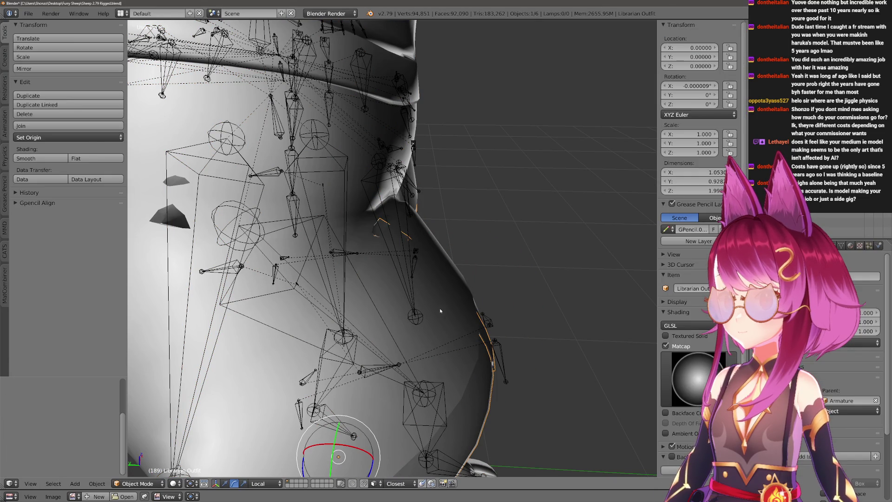
key("h")
key("ctrl+Tab")
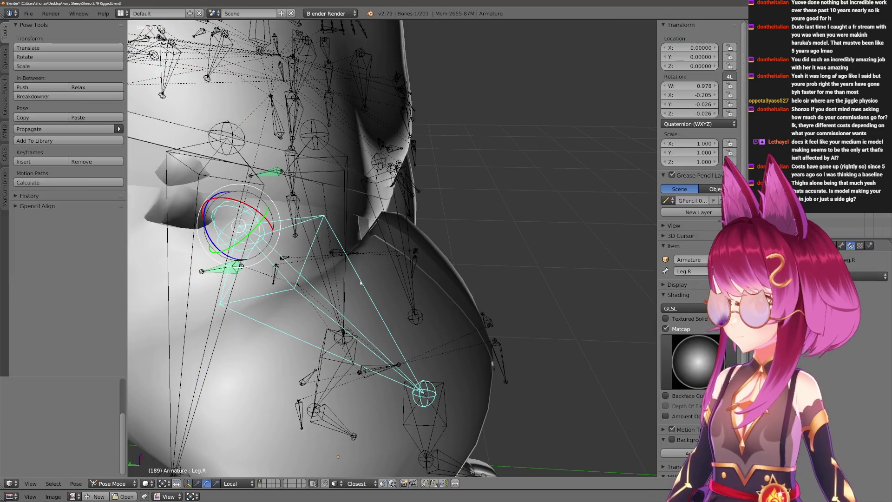
key("r")
key("x")
left_click(405, 305)
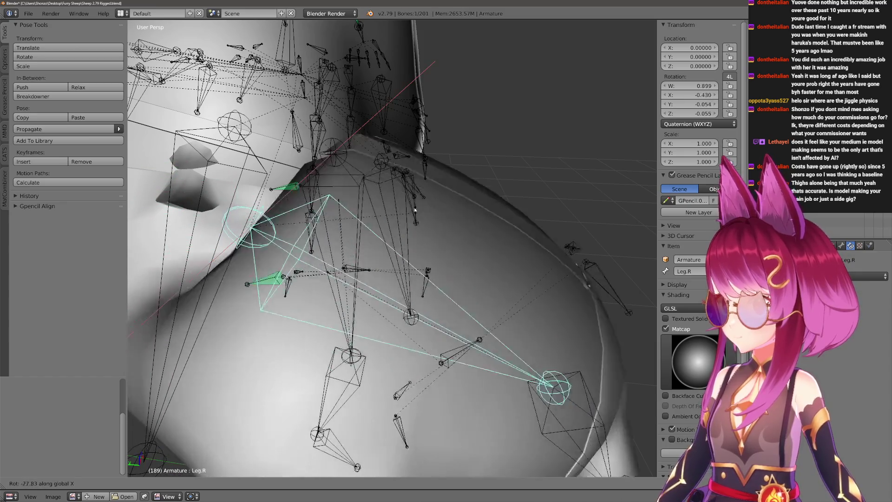
middle_click_drag(405, 305, 398, 279)
key("alt+r")
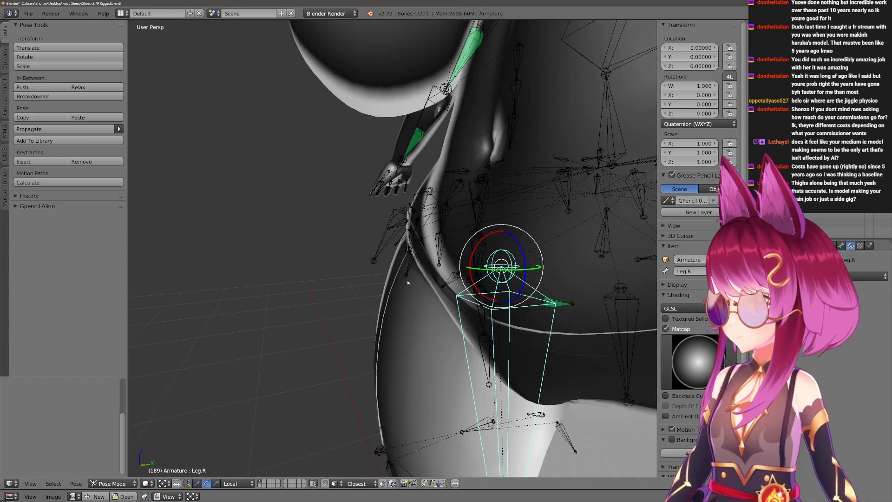
scroll(399, 278, "down", 4)
scroll(402, 270, "up", 2)
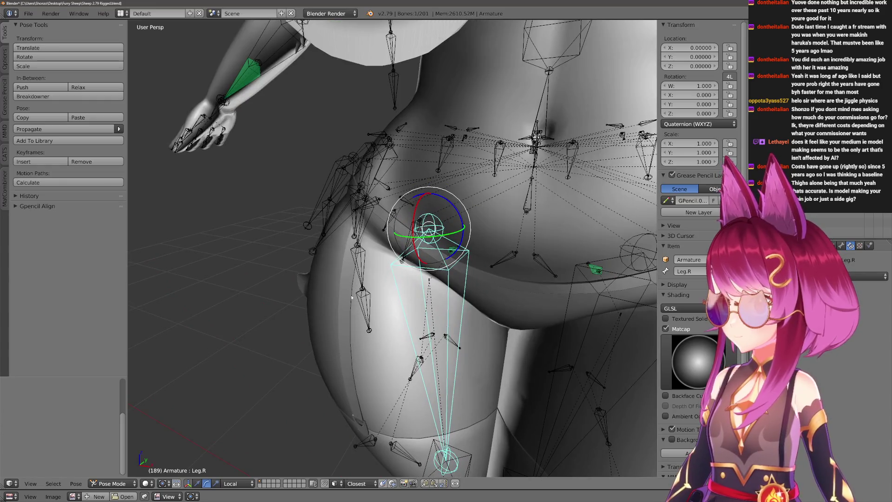
Check the weights on Circle.002, briefly unhide the skirt and hide it again.
key("a")
middle_click_drag(352, 296, 379, 302)
key("ctrl+Tab")
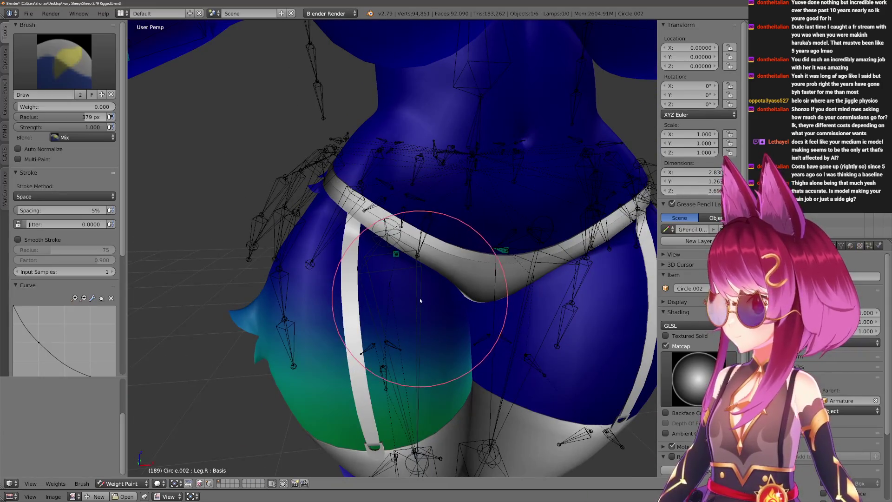
key("ctrl+Tab")
scroll(433, 265, "down", 2)
key("alt+h")
scroll(432, 266, "up", 3)
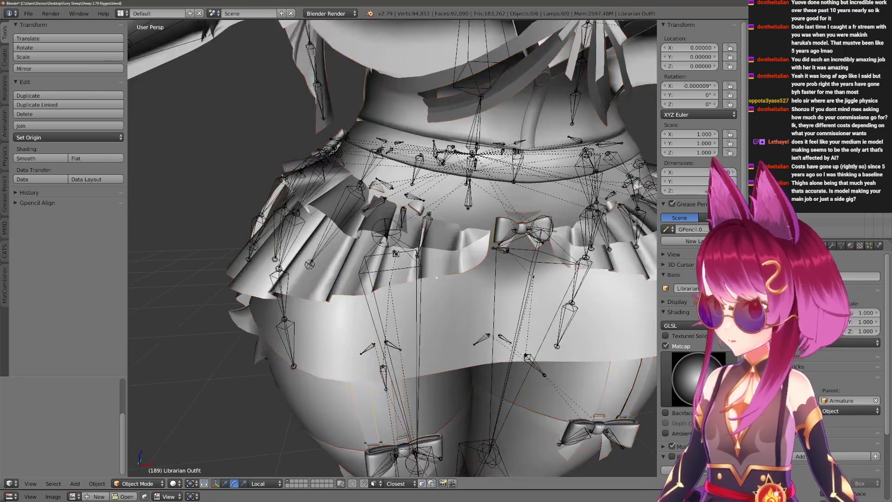
key("h")
mouse_move(435, 271)
middle_mouse_down()
mouse_move(444, 281)
mouse_move(424, 302)
middle_mouse_up()
Bend Leg.R again and re-enter Weight Paint on Librarian Outfit.001.
right_click(400, 272)
key("ctrl+Tab")
key("r")
key("x")
left_click(440, 241)
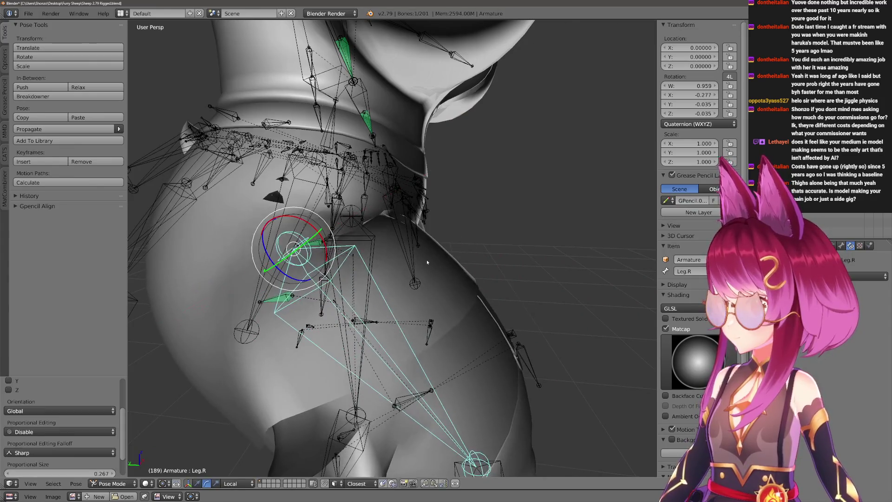
right_click(439, 241, "shift")
key("ctrl+Tab")
scroll(405, 310, "up", 3)
middle_click_drag(392, 312, 496, 226)
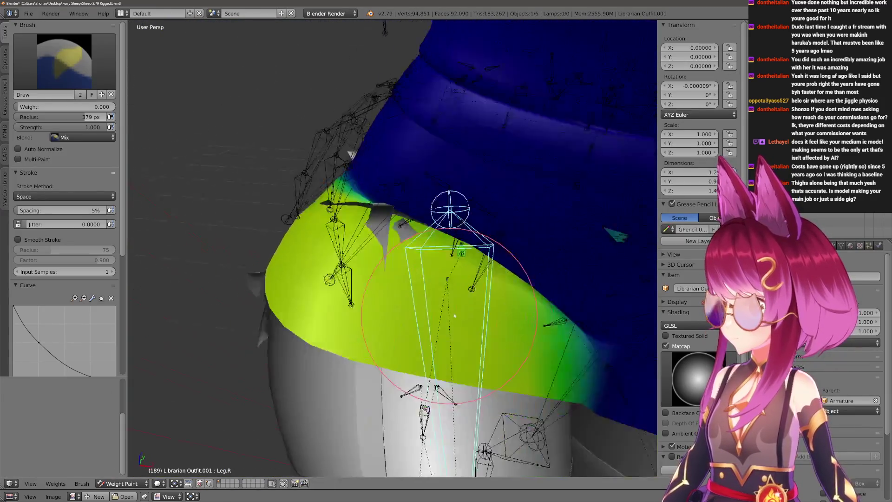
Switch between the Hips and Leg.R groups and paint Hips weight over the outfit's white patches.
middle_click_drag(486, 176, 412, 284)
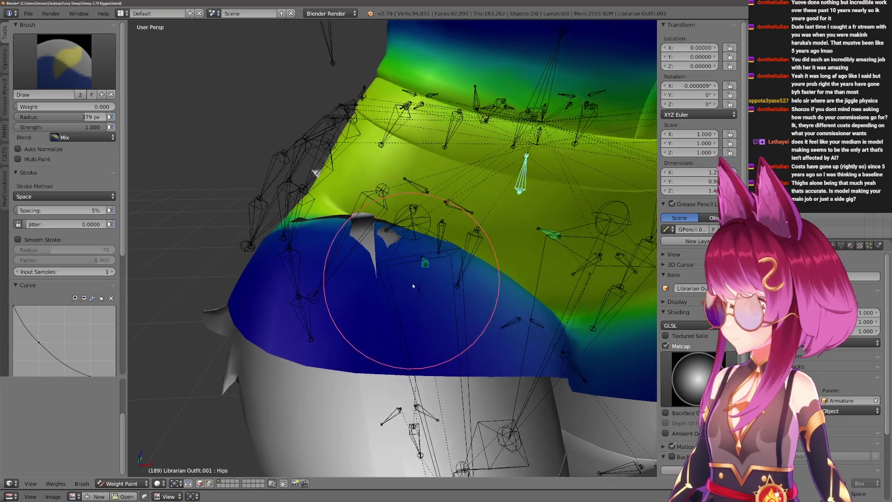
right_click(457, 339)
key("r")
left_click(405, 339)
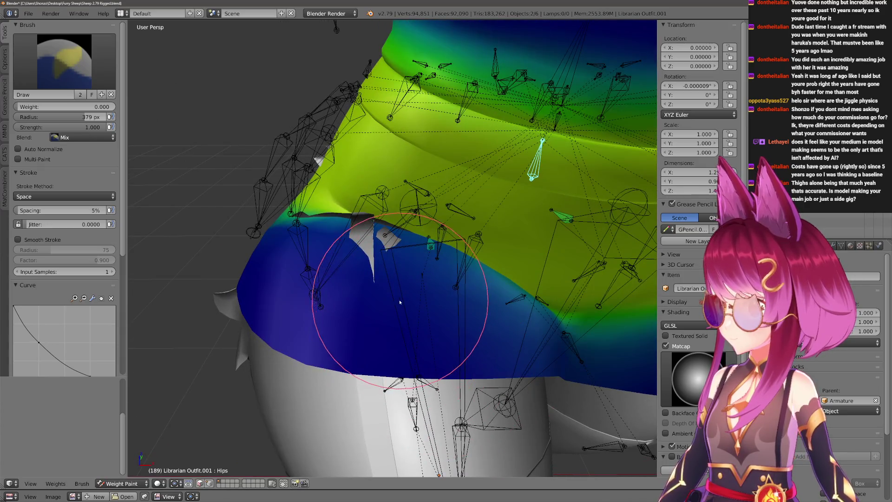
right_click(400, 302)
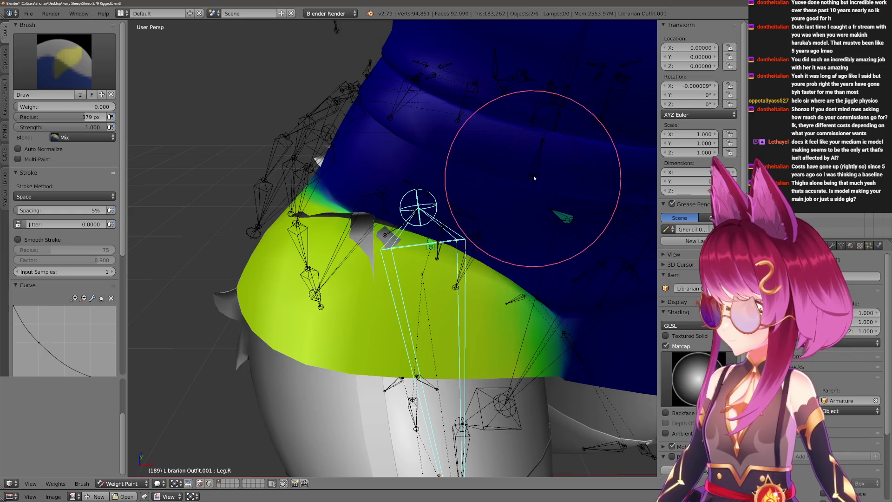
middle_click_drag(534, 179, 380, 301)
right_click(380, 301)
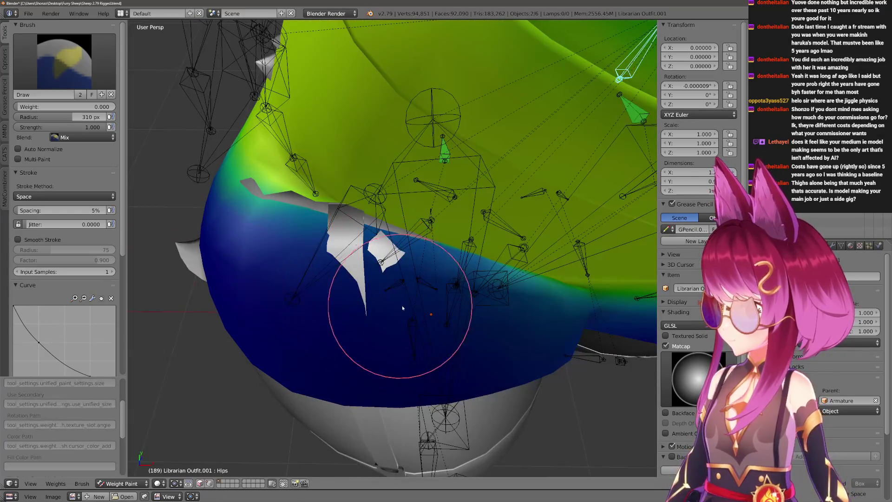
left_click_drag(402, 306, 244, 241)
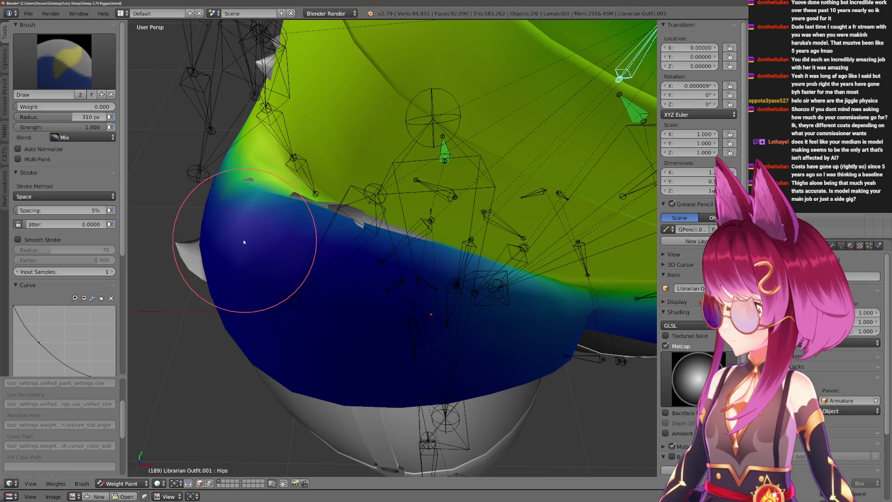
mouse_move(229, 239)
middle_mouse_down()
mouse_move(402, 336)
mouse_move(388, 318)
middle_mouse_up()
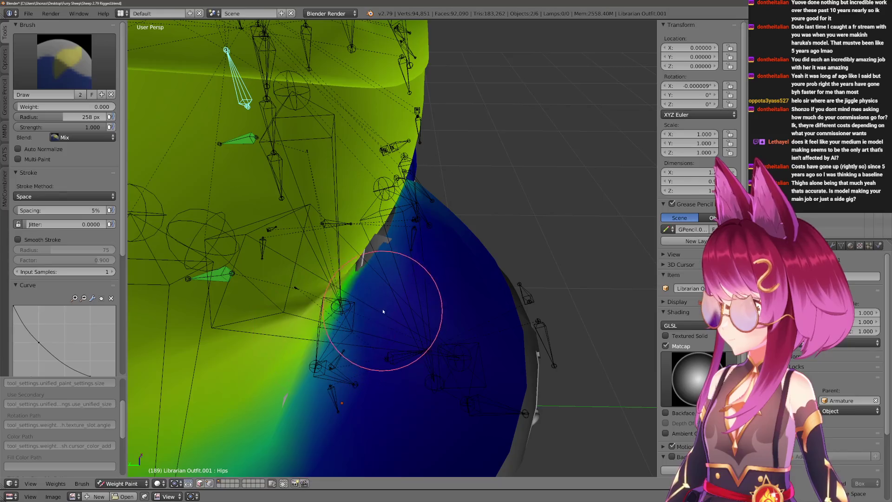
Bend Leg.R about X to test the skirt, then pick the Blur brush at 191 px.
middle_click_drag(433, 267, 396, 273)
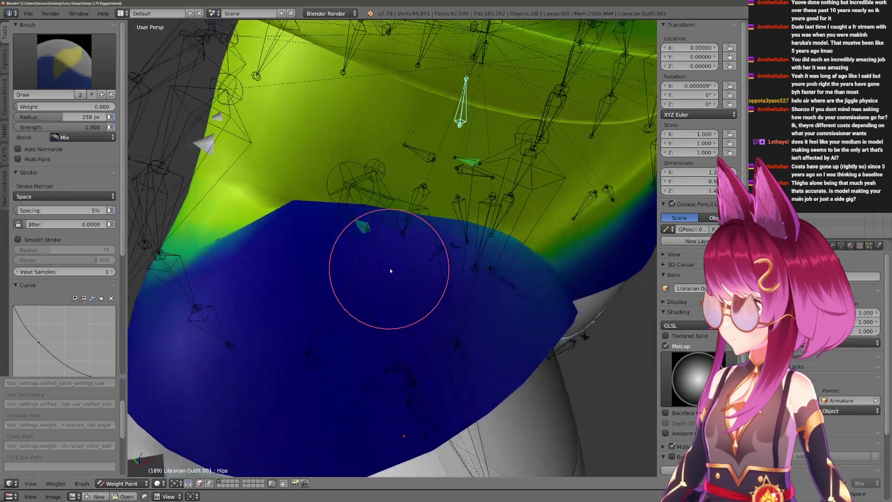
right_click(397, 273, "ctrl")
key("r")
key("x")
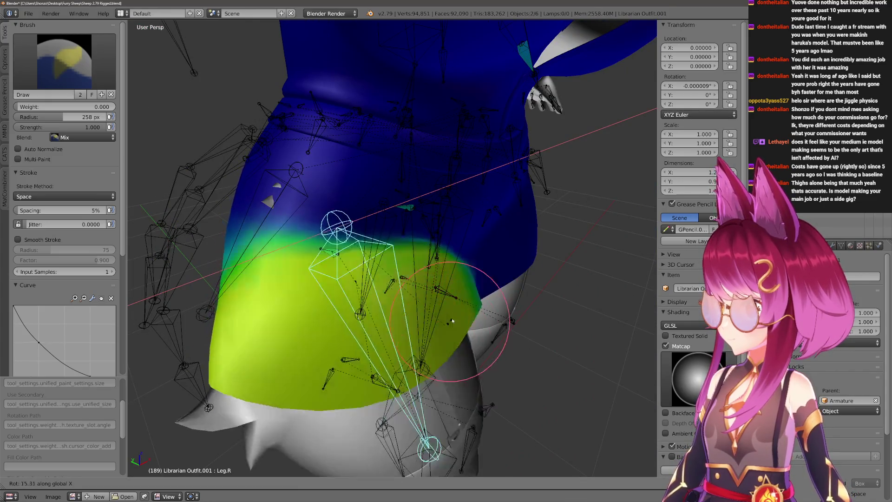
left_click(462, 359)
middle_click_drag(462, 358, 327, 268)
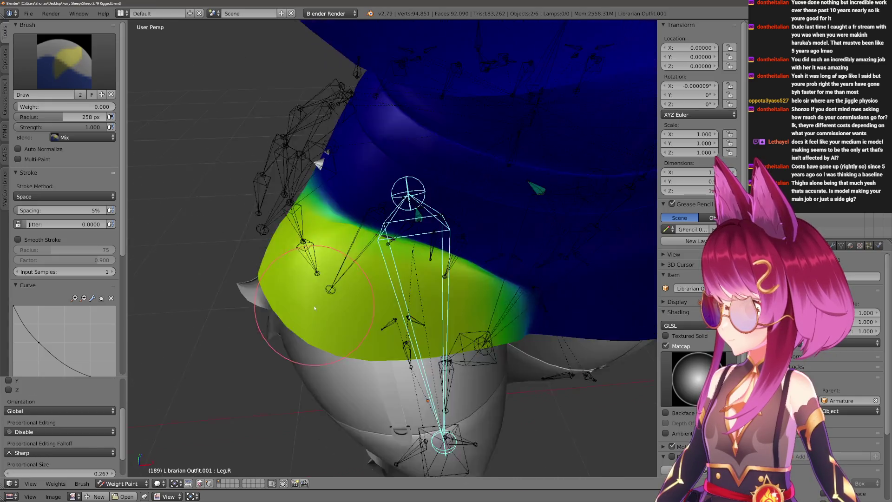
key("f")
left_click(370, 213)
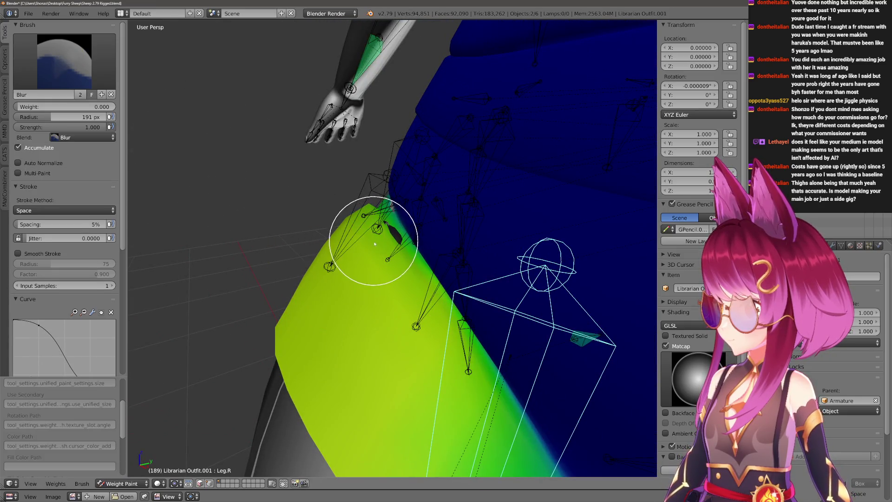
After a quick pose check, paint the Hips weight along the outfit's side with a 500 px Draw brush.
middle_click_drag(371, 244, 537, 269)
key("ctrl+Tab")
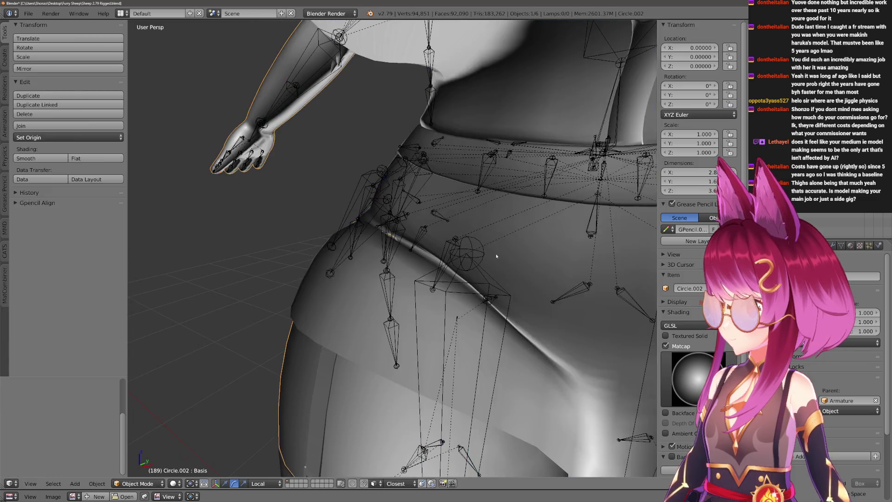
middle_click_drag(583, 226, 374, 303)
key("ctrl+z")
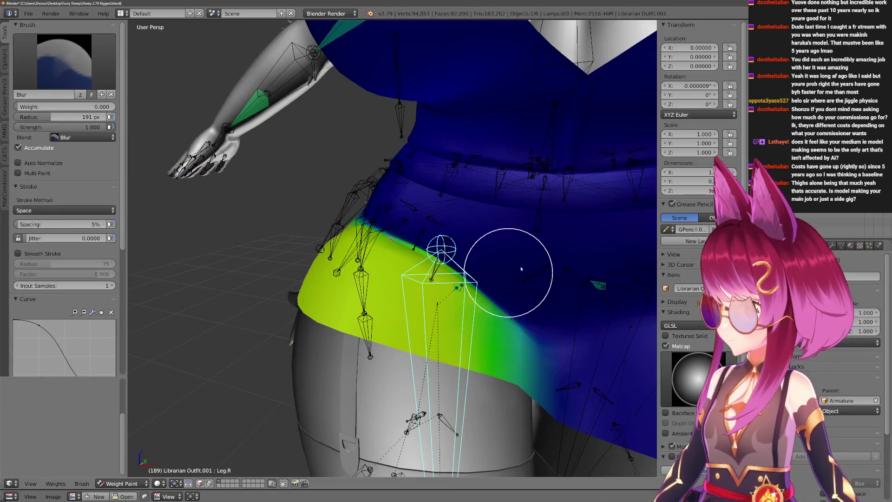
mouse_move(536, 219)
middle_mouse_down()
mouse_move(478, 169)
mouse_move(395, 289)
mouse_move(378, 265)
mouse_move(398, 259)
mouse_move(374, 264)
middle_mouse_up()
key("f")
key("f")
left_click(358, 324)
mouse_move(358, 324)
middle_mouse_down()
mouse_move(373, 318)
mouse_move(344, 343)
middle_mouse_up()
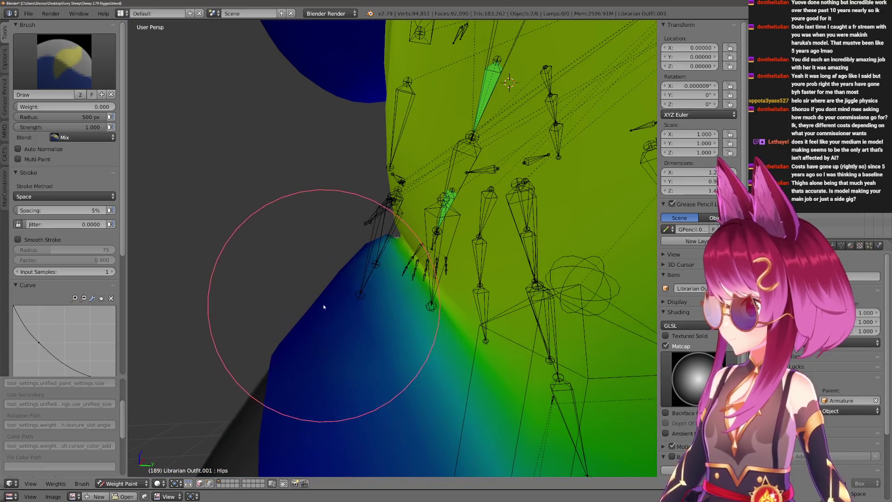
middle_click_drag(304, 281, 335, 311)
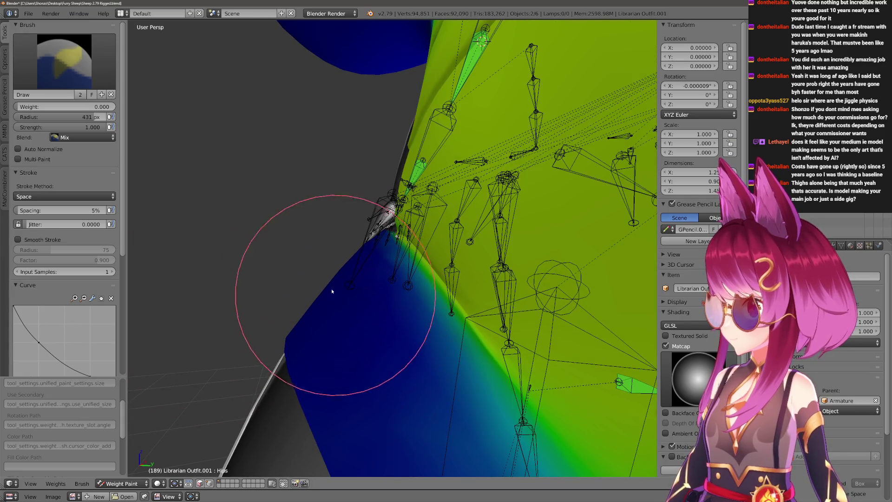
mouse_move(301, 377)
middle_mouse_down()
mouse_move(309, 369)
mouse_move(374, 394)
mouse_move(331, 392)
mouse_move(383, 375)
middle_mouse_up()
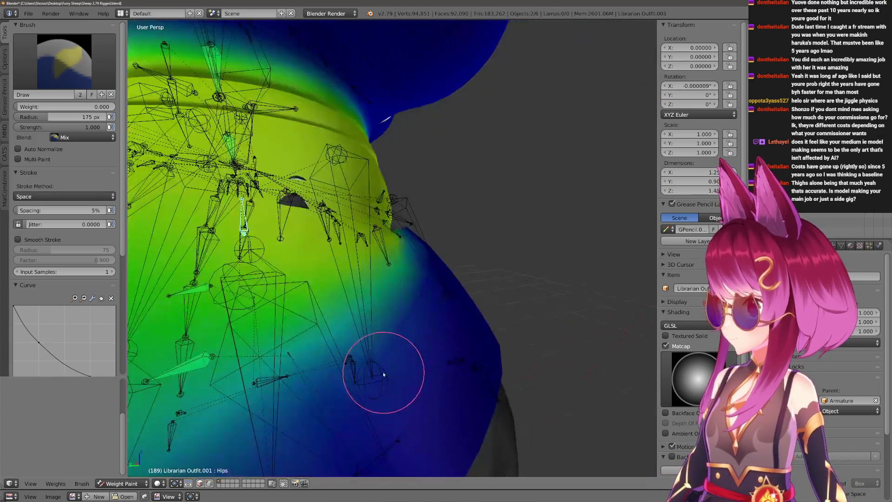
middle_click_drag(424, 281, 427, 242)
Blur the Hips edge at strength 0.2, then start bending Leg.R about X.
key("2")
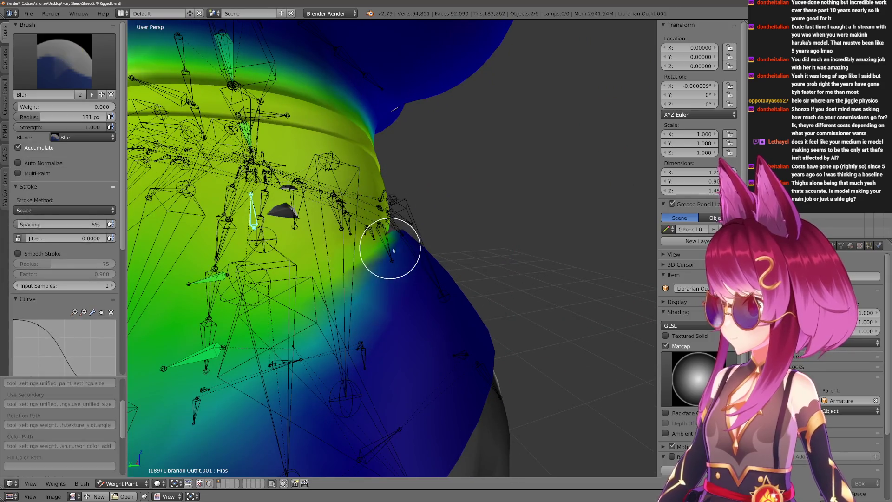
key("shift+f")
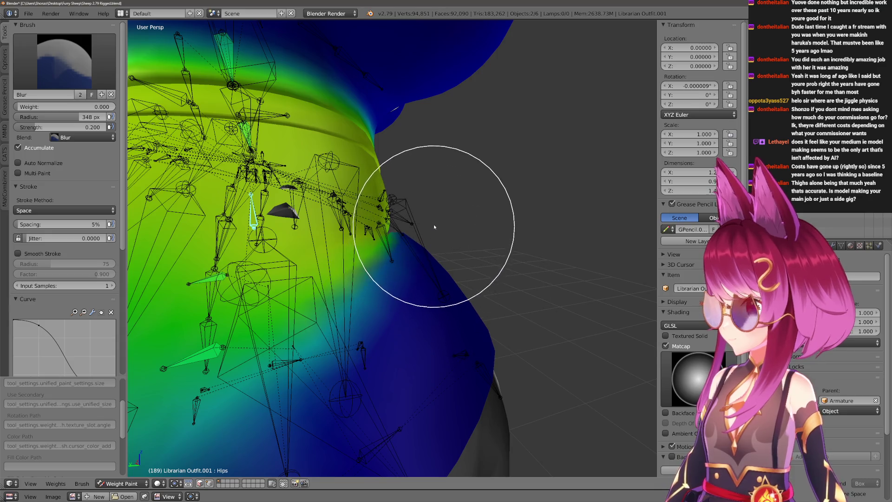
mouse_move(457, 234)
middle_mouse_down()
mouse_move(399, 269)
mouse_move(379, 302)
mouse_move(414, 274)
mouse_move(423, 294)
middle_mouse_up()
right_click(414, 275)
key("r")
key("x")
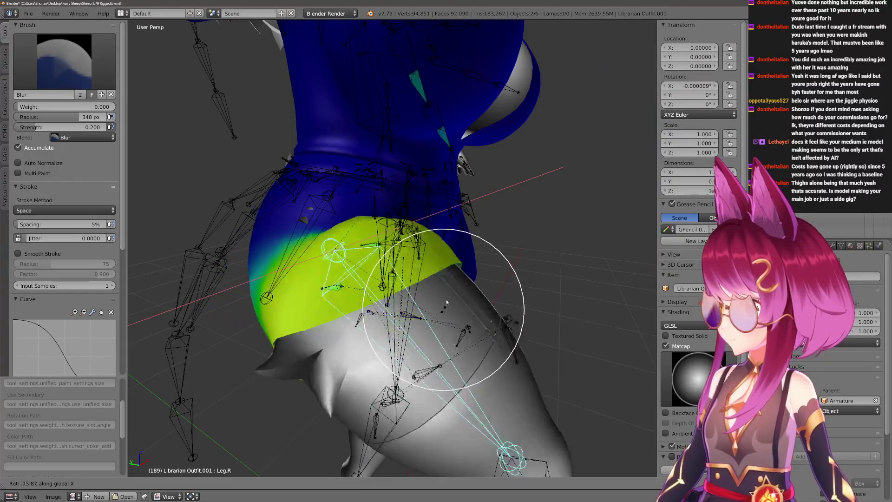
Bend the right leg about X several times from different angles to check the skirt.
left_click(269, 368)
mouse_move(269, 369)
middle_mouse_down()
mouse_move(428, 219)
mouse_move(349, 369)
mouse_move(411, 361)
mouse_move(429, 389)
mouse_move(289, 369)
mouse_move(462, 409)
middle_mouse_up()
key("r")
left_click(518, 375)
mouse_move(518, 375)
middle_mouse_down()
mouse_move(409, 369)
mouse_move(409, 329)
middle_mouse_up()
key("r")
key("x")
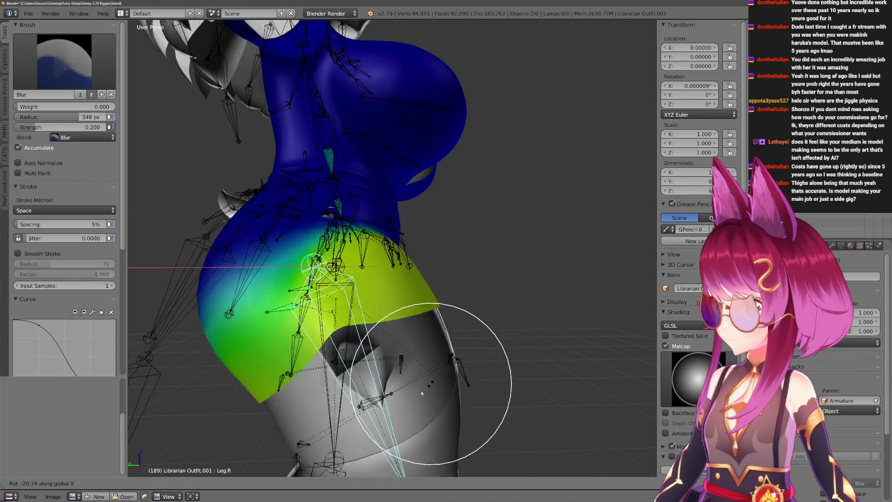
left_click(331, 422)
mouse_move(334, 319)
middle_mouse_down()
mouse_move(328, 299)
mouse_move(324, 364)
mouse_move(458, 358)
mouse_move(388, 359)
mouse_move(403, 358)
mouse_move(390, 379)
mouse_move(378, 363)
mouse_move(348, 362)
mouse_move(333, 382)
mouse_move(334, 368)
mouse_move(442, 378)
mouse_move(426, 345)
mouse_move(451, 336)
middle_mouse_up()
Return to the Draw brush at 322 px and make Hips the active group.
key("4")
key("f")
left_click(428, 339)
key("f")
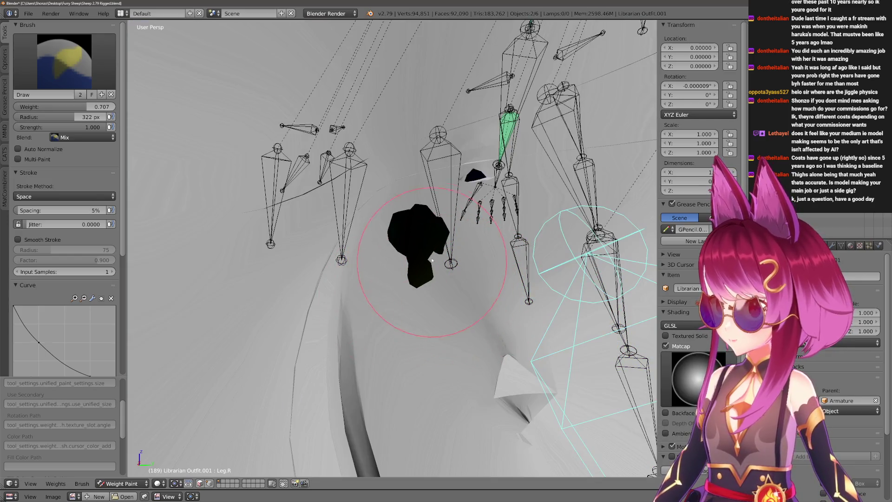
left_click(414, 309)
middle_click_drag(413, 309, 433, 317)
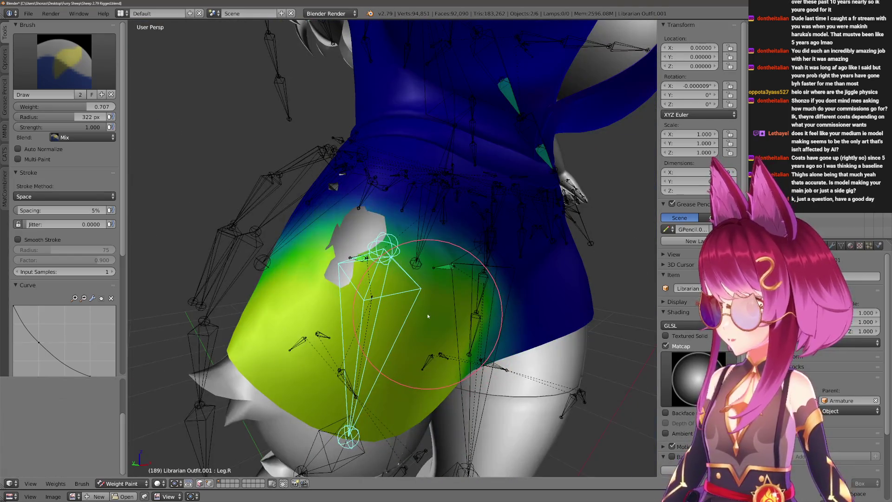
right_click(412, 267, "ctrl")
mouse_move(413, 267)
middle_mouse_down()
mouse_move(443, 257)
mouse_move(409, 318)
middle_mouse_up()
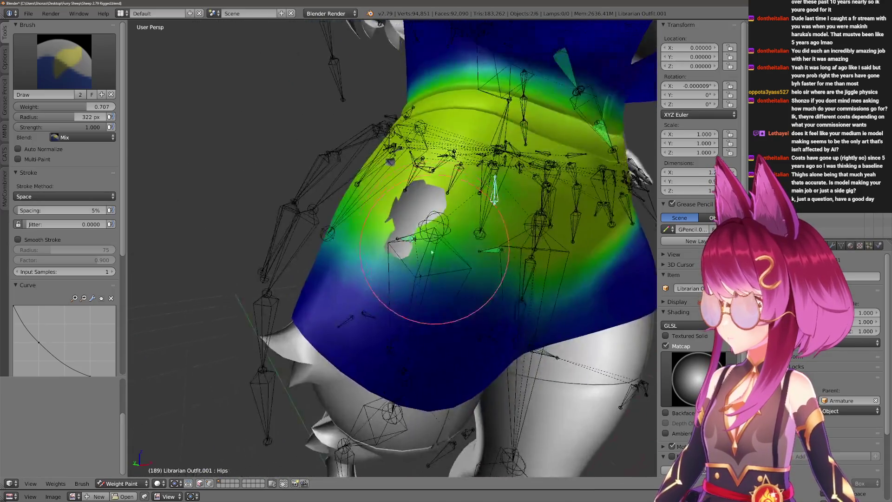
scroll(408, 318, "up", 5)
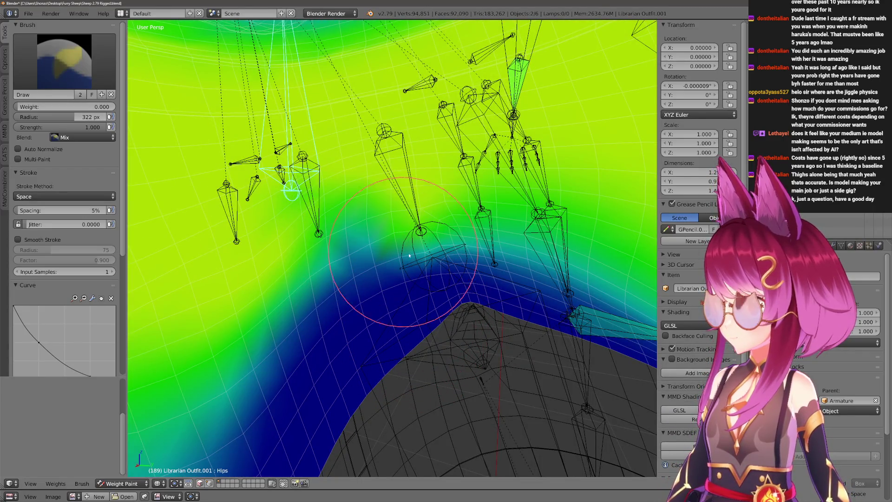
Enlarge the brush to 484 px and work the Hips weights around the mesh.
key("f")
left_click(421, 289)
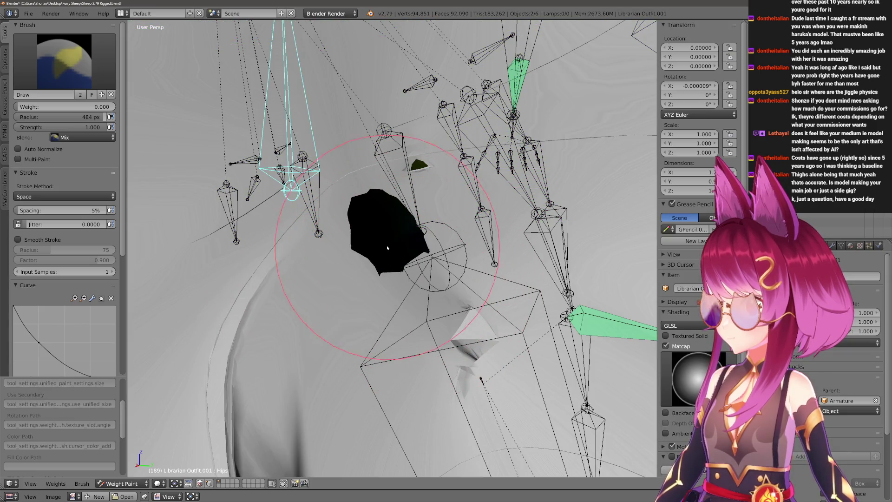
scroll(408, 299, "down", 4)
scroll(422, 304, "down", 2)
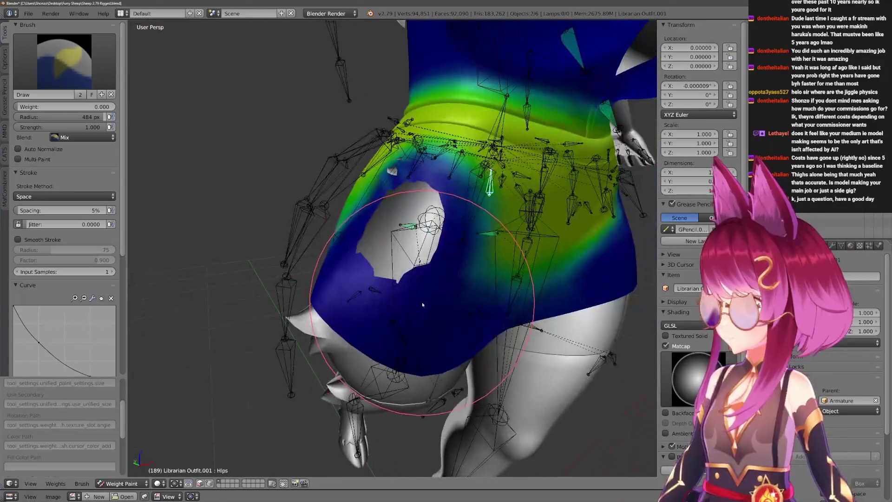
middle_click_drag(422, 303, 430, 284)
mouse_move(466, 291)
middle_mouse_down()
mouse_move(378, 220)
mouse_move(379, 229)
mouse_move(77, 155)
middle_mouse_up()
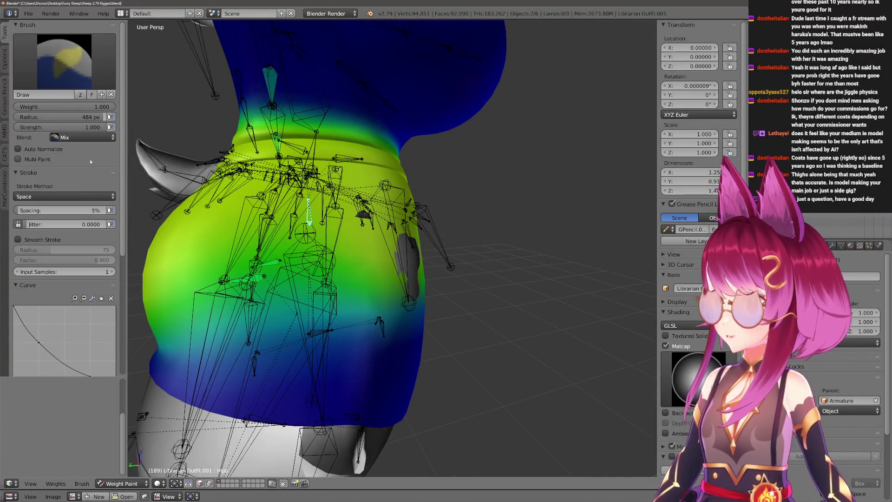
scroll(398, 229, "up", 5)
scroll(388, 254, "up", 4)
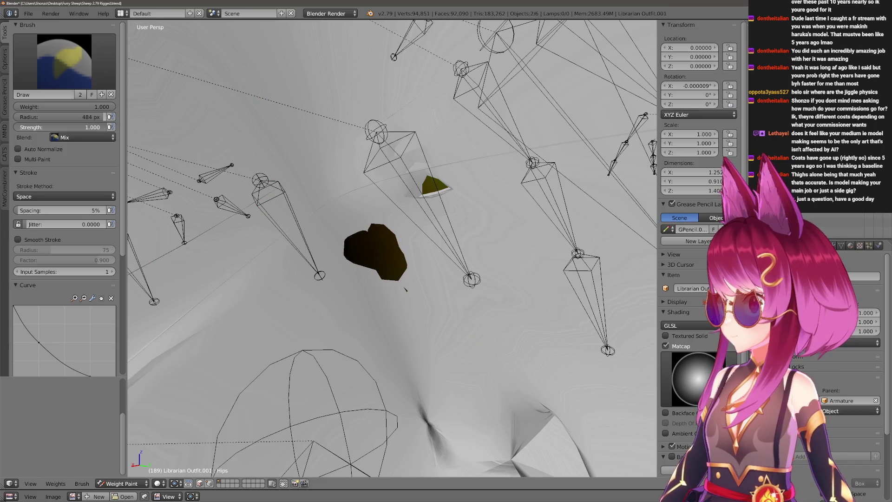
scroll(385, 237, "down", 5)
middle_click_drag(398, 293, 344, 300)
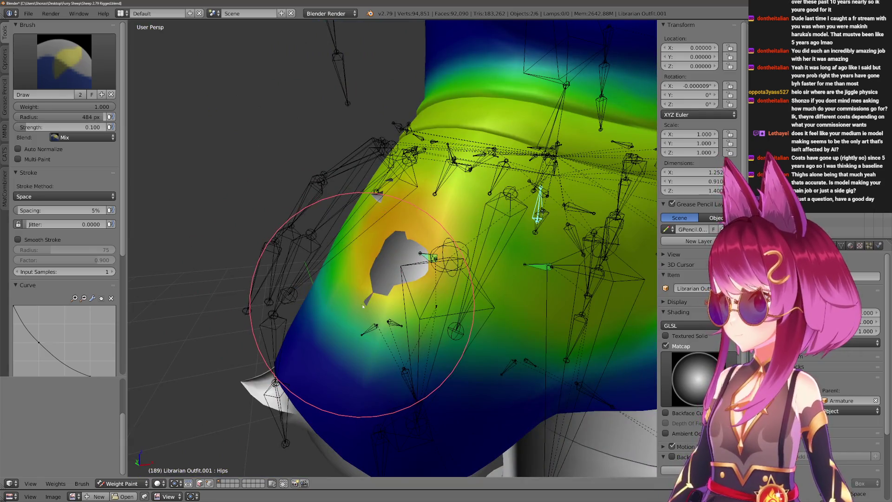
scroll(367, 301, "down", 3)
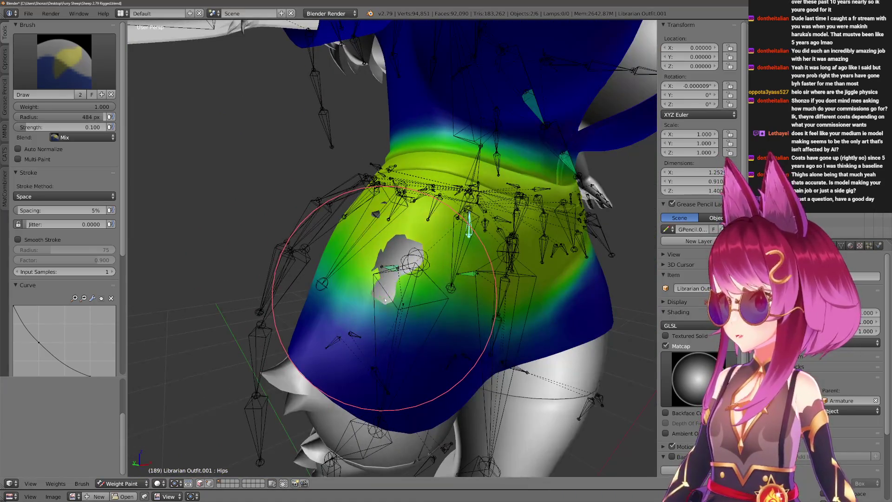
scroll(385, 300, "up", 3)
scroll(384, 300, "down", 3)
middle_click_drag(385, 300, 435, 301)
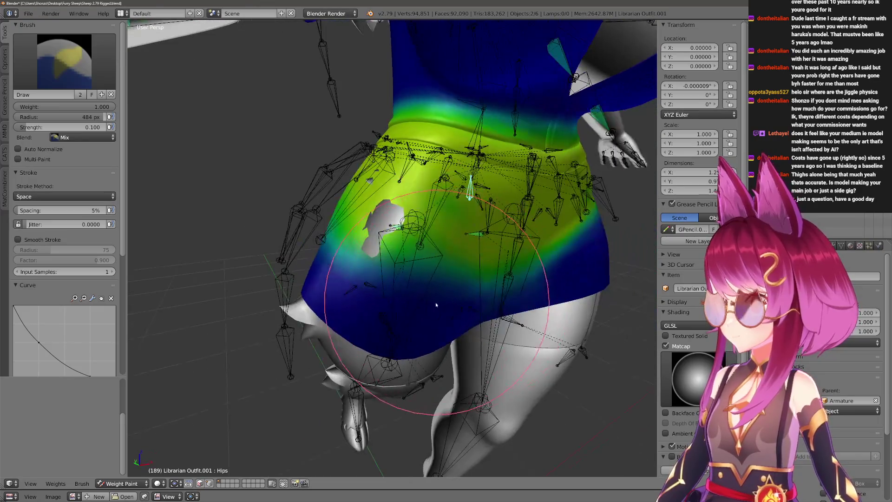
View Thigh.R.001 and Leg.R weights, bend Leg.R, blur, check Dress.002.R, then exit Weight Paint.
right_click(389, 321)
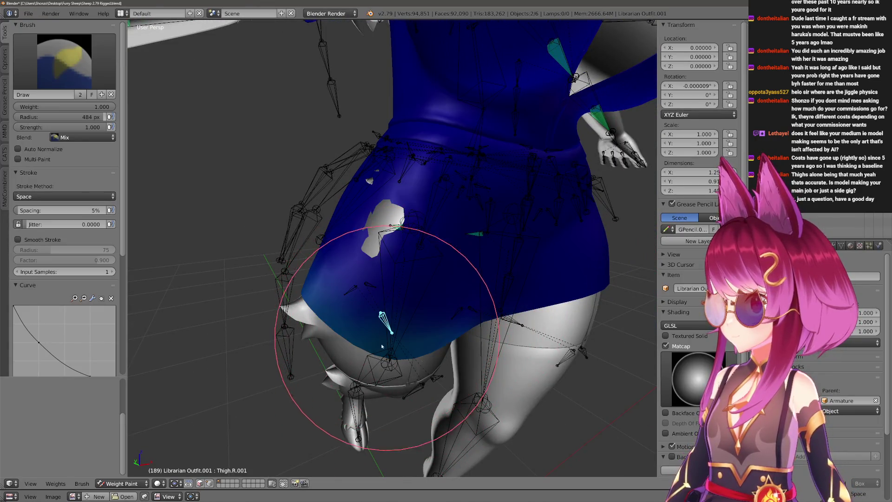
right_click(401, 275)
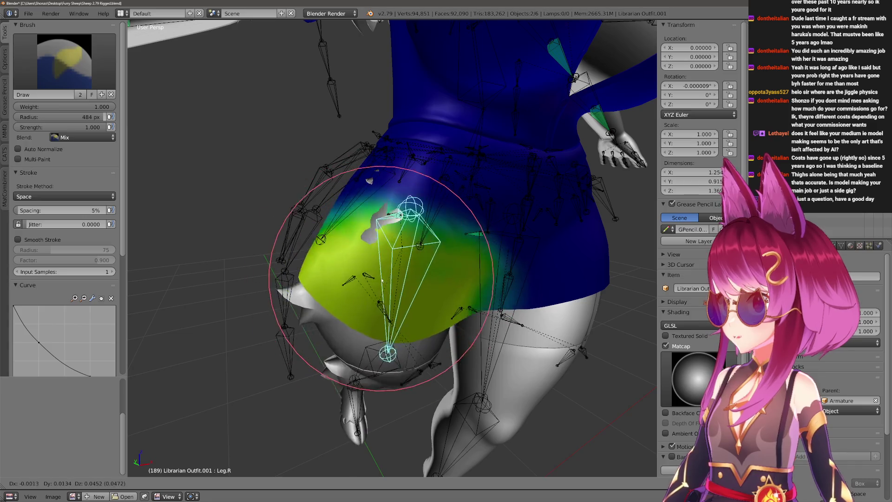
middle_click_drag(400, 275, 379, 279)
scroll(379, 279, "up", 2)
key("r")
key("x")
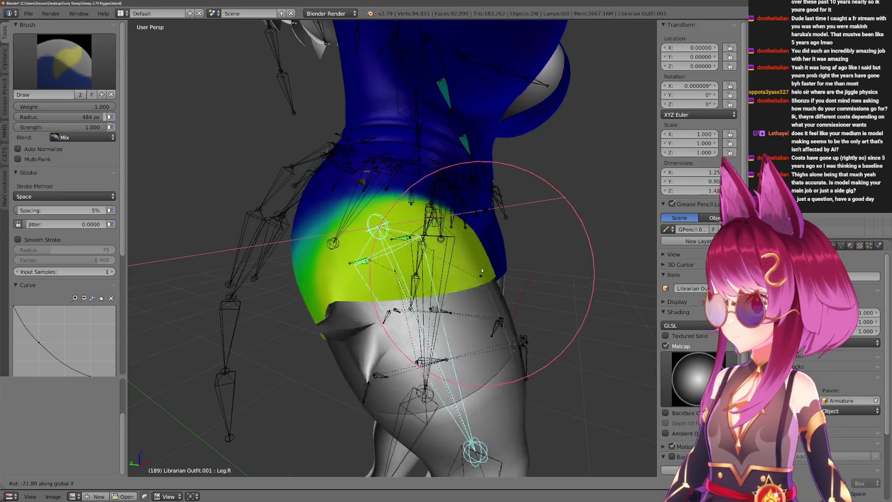
left_click(400, 301)
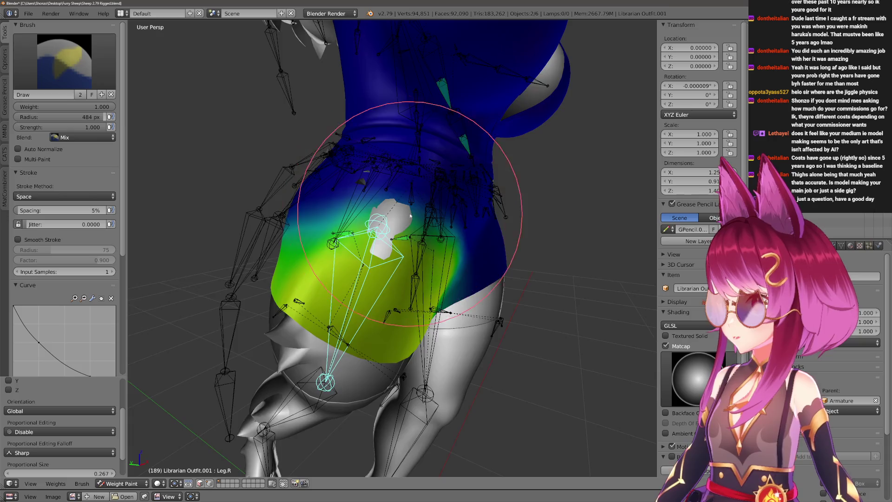
scroll(411, 216, "up", 5)
key("2")
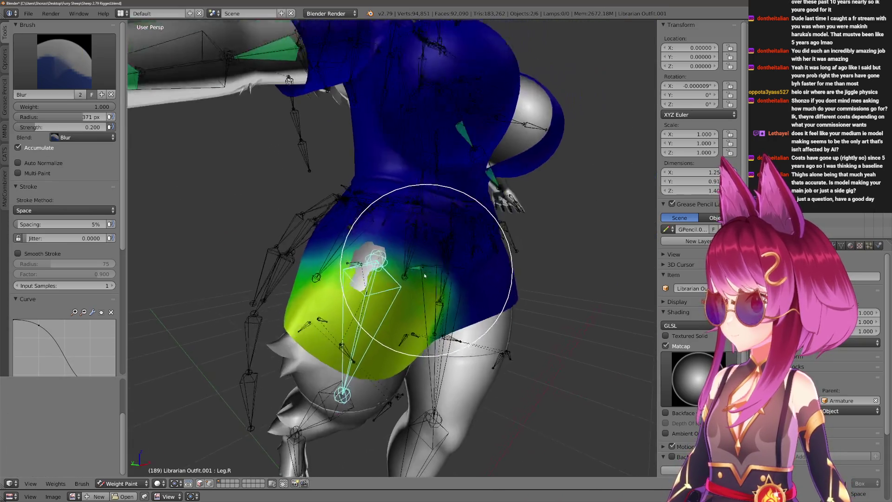
middle_click_drag(404, 239, 388, 272)
right_click(355, 235)
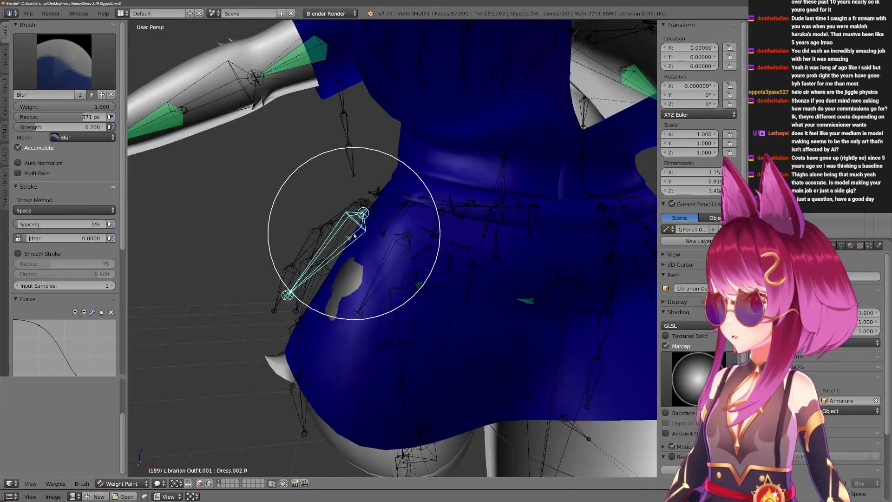
key("ctrl+Tab")
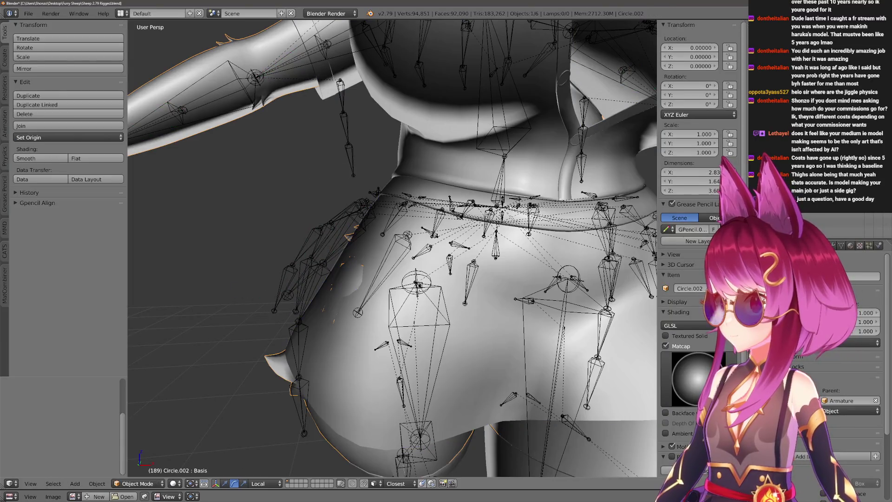
Inspect the Spine and Thigh.R.001 bones in Pose Mode, cancelling a thigh move.
right_click(494, 213)
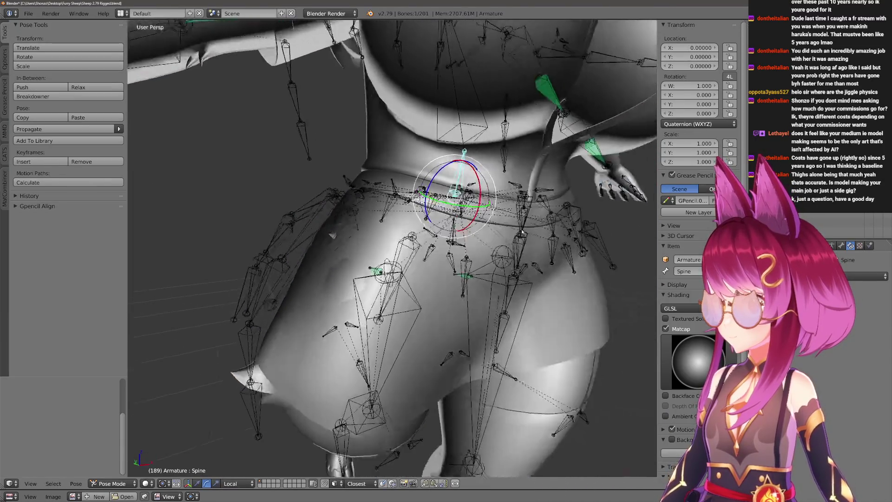
scroll(392, 249, "up", 2)
scroll(392, 249, "down", 2)
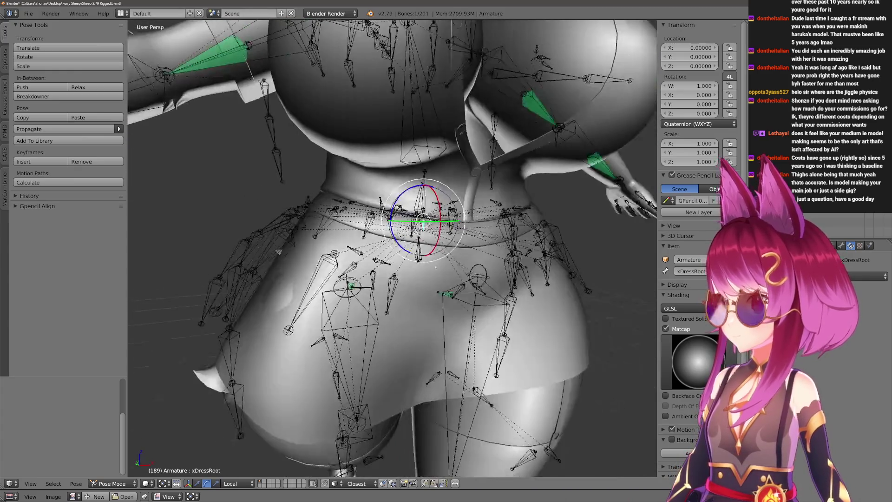
scroll(393, 249, "up", 3)
middle_click_drag(392, 248, 418, 237)
middle_click_drag(412, 195, 344, 172)
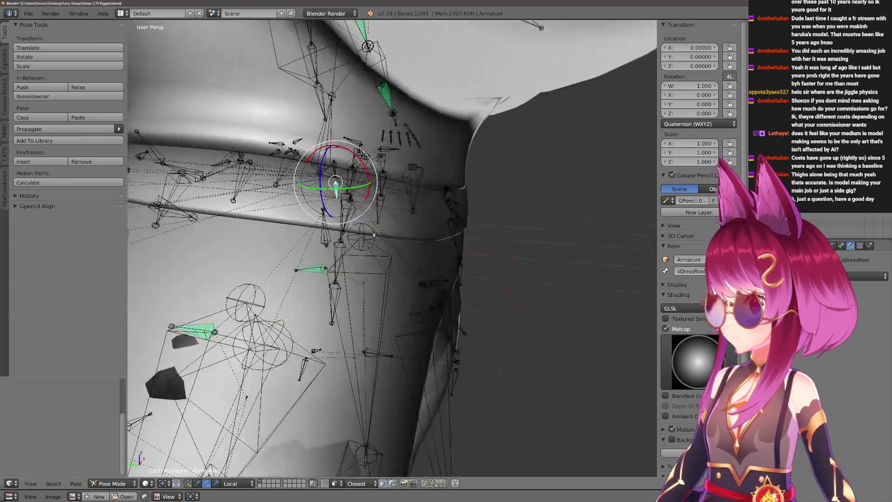
middle_click_drag(371, 212, 388, 255)
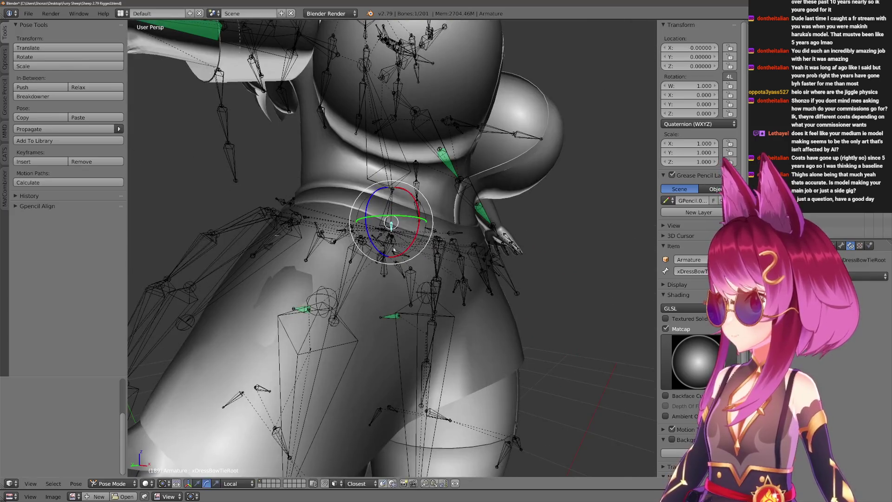
scroll(388, 254, "up", 2)
left_click_drag(336, 311, 300, 376)
middle_click_drag(335, 311, 363, 279)
right_click(347, 387)
key("g")
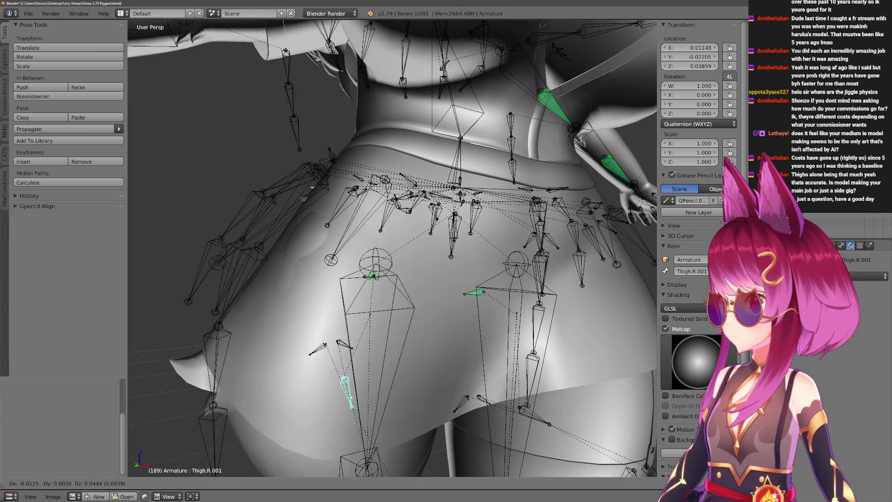
key("Escape")
scroll(357, 367, "down", 3)
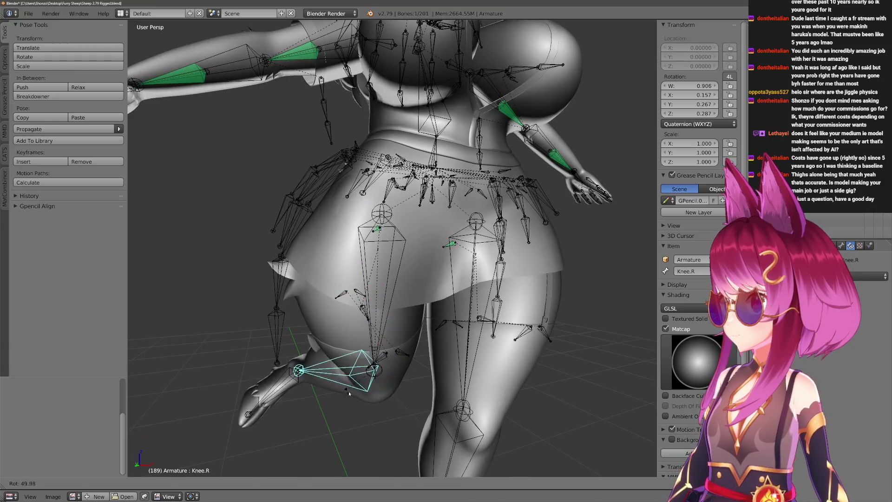
Bend the right knee to check skirt deformation and inspect the xDressRoot bone.
middle_click_drag(324, 302, 364, 266)
mouse_move(376, 209)
middle_mouse_down()
mouse_move(395, 209)
mouse_move(373, 211)
middle_mouse_up()
scroll(364, 219, "up", 4)
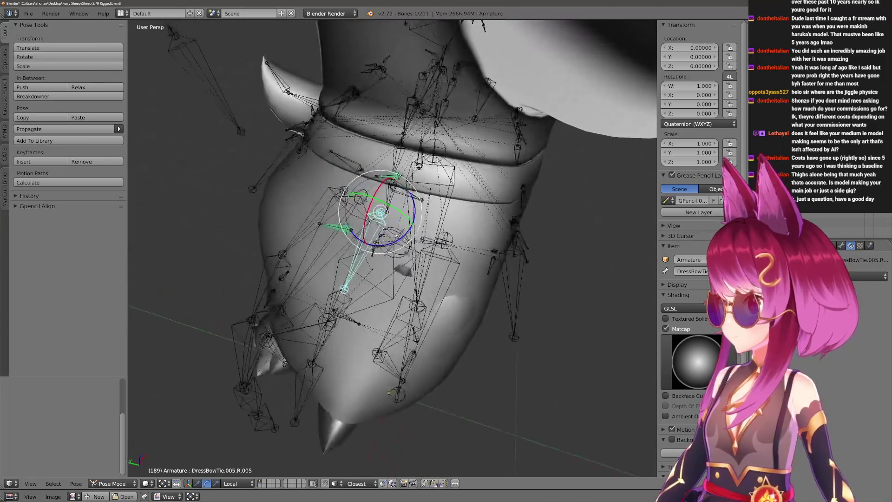
middle_click_drag(488, 209, 512, 204)
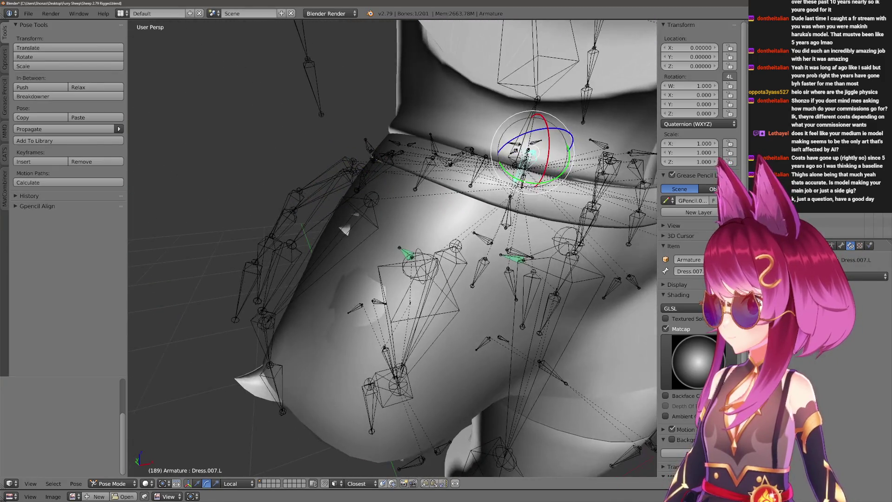
right_click(512, 203)
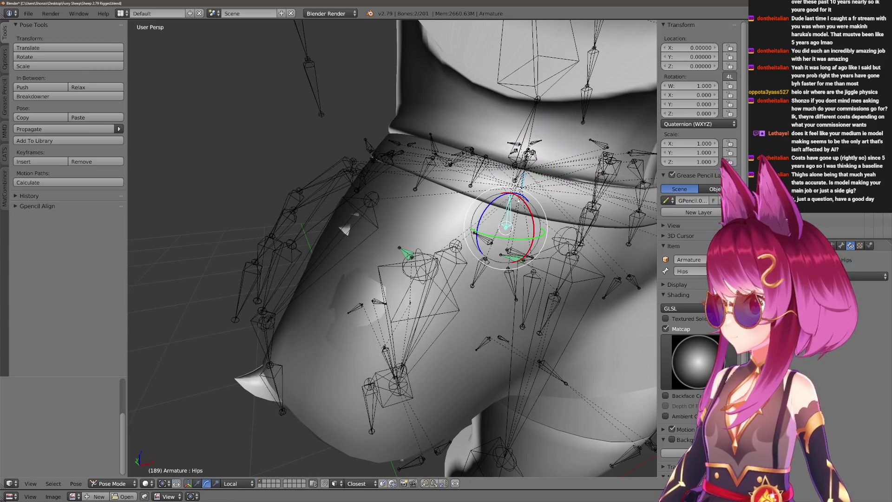
middle_click_drag(512, 204, 529, 210)
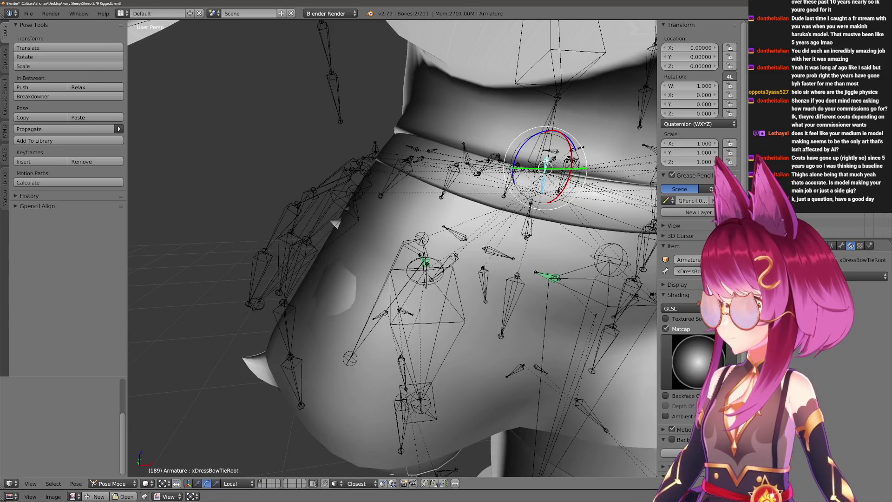
mouse_move(547, 167)
middle_mouse_down()
mouse_move(488, 175)
mouse_move(452, 209)
mouse_move(481, 203)
middle_mouse_up()
scroll(483, 174, "down", 3)
Leave posing and make the Circle.002 body mesh active in Object Mode.
key("ctrl+Tab")
mouse_move(425, 286)
middle_mouse_down()
mouse_move(422, 240)
mouse_move(375, 313)
mouse_move(394, 282)
middle_mouse_up()
key("ctrl+Tab")
right_click(357, 343)
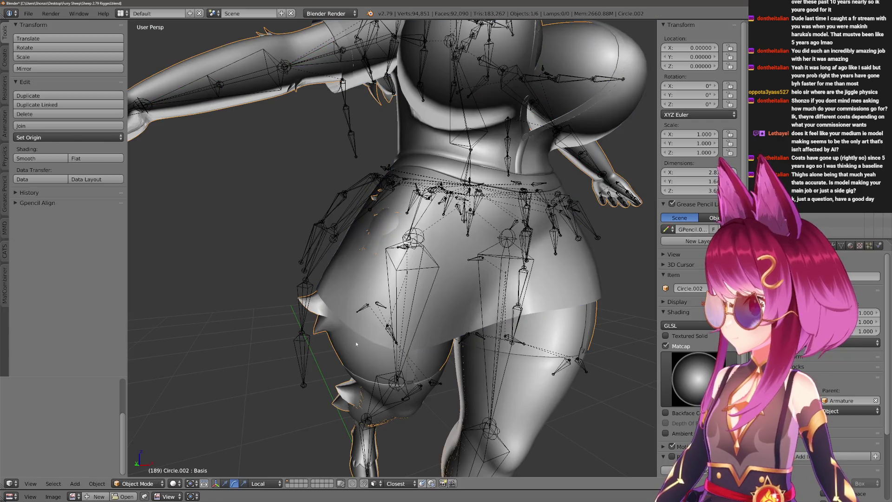
Enter Weight Paint and view the Leg.R and Hips weights on Librarian Outfit.001.
key("ctrl+Tab")
right_click(400, 266)
key("ctrl+Tab")
key("ctrl+Tab")
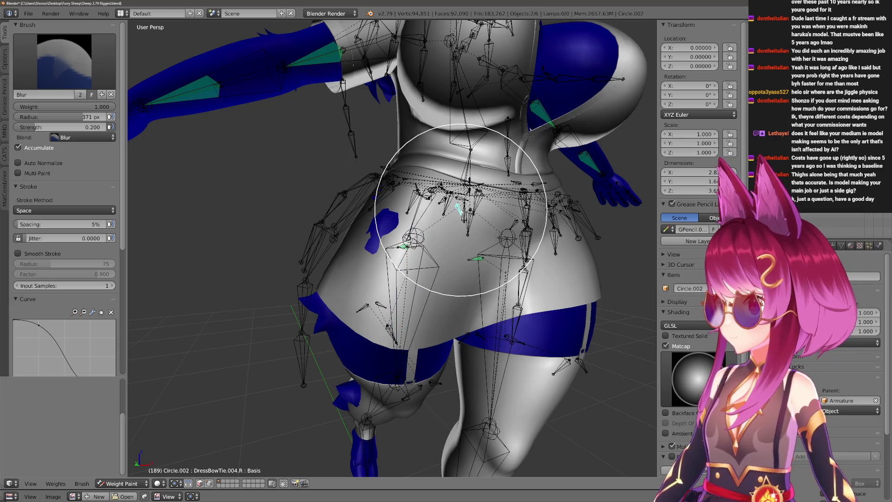
middle_click_drag(424, 246, 398, 262)
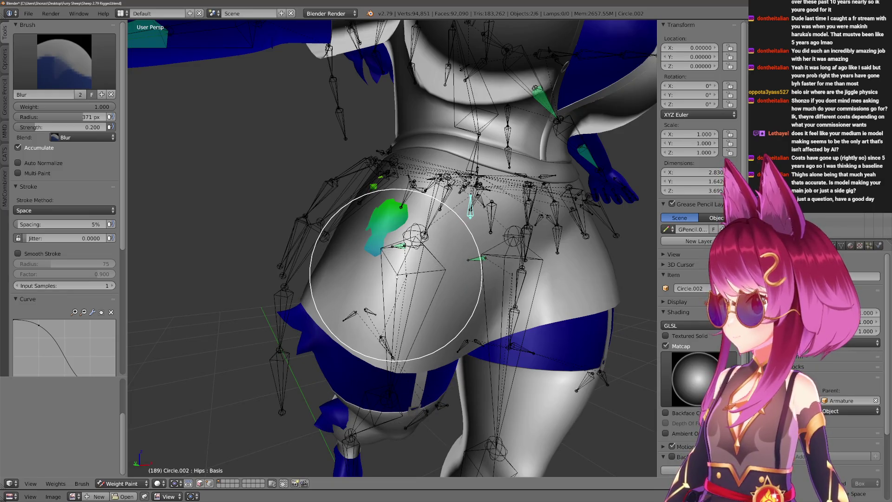
key("ctrl+z")
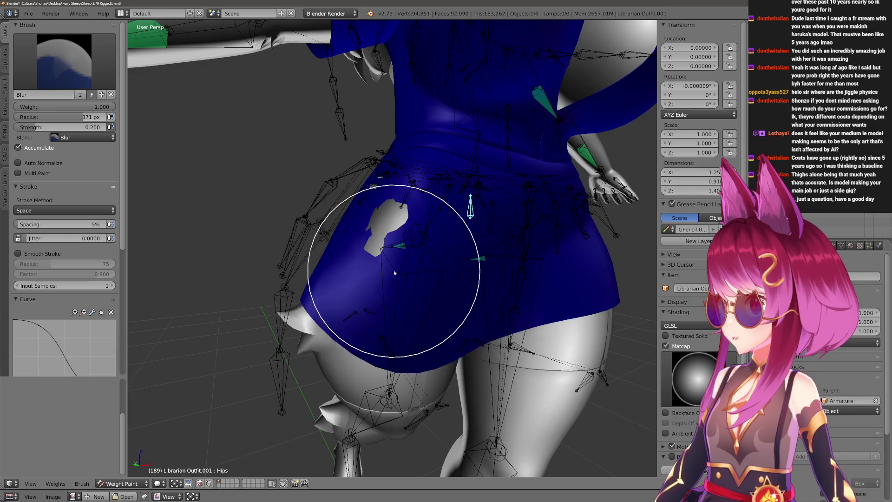
right_click(394, 273, "ctrl")
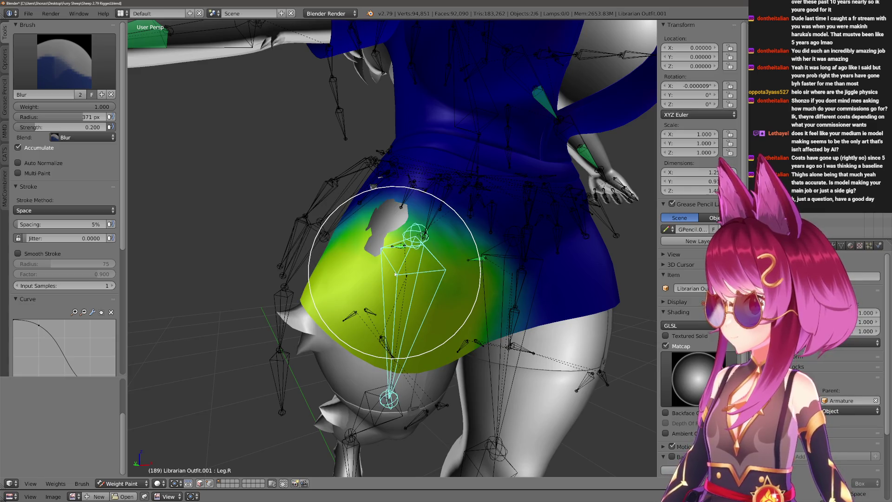
right_click(469, 212, "ctrl")
mouse_move(435, 246)
middle_mouse_down()
mouse_move(388, 328)
mouse_move(379, 369)
middle_mouse_up()
With a 500 px brush, paint over the grey skirt patch and zero Leg.R weight on the upper hip.
key("1")
key("f")
left_click(406, 342)
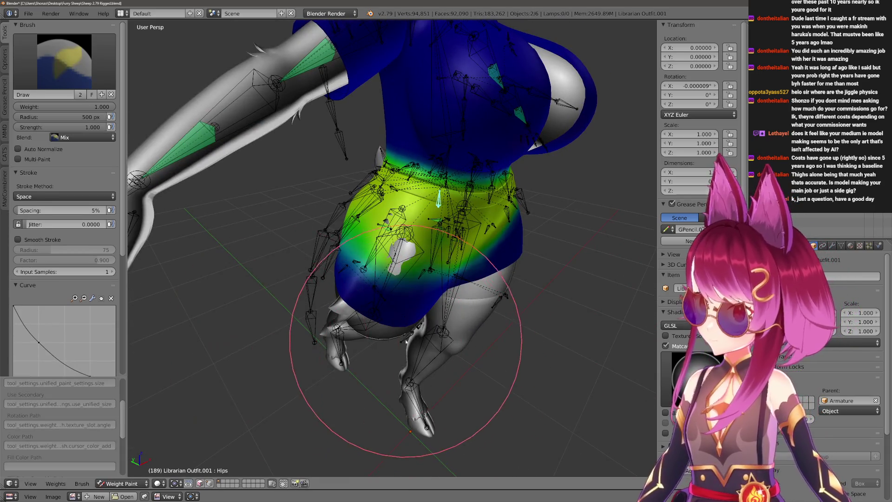
middle_click_drag(388, 327, 396, 334)
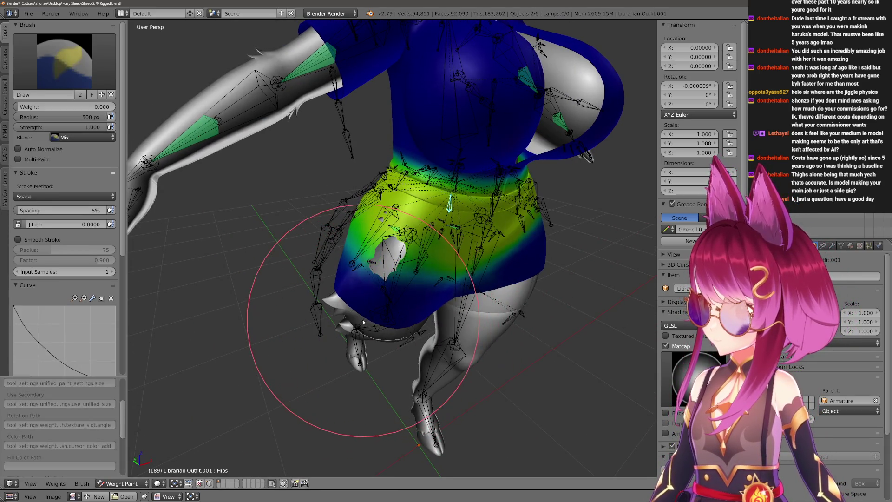
left_click_drag(364, 325, 391, 328)
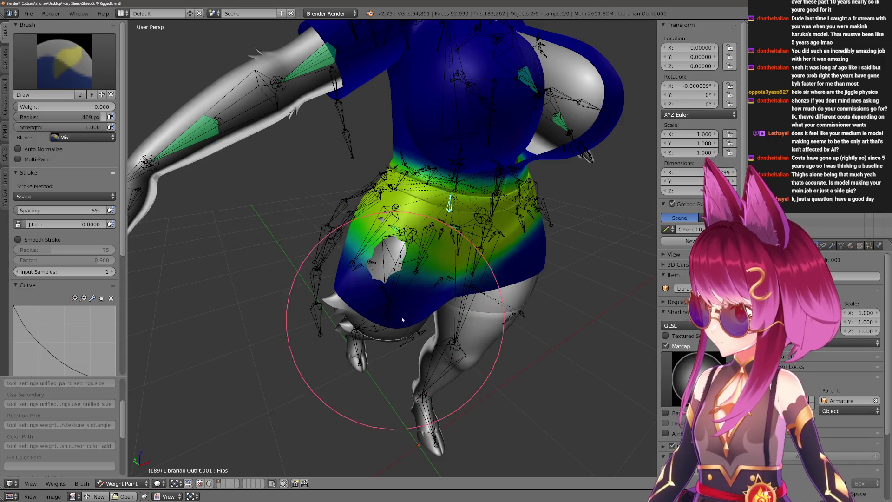
left_click(410, 237, "ctrl")
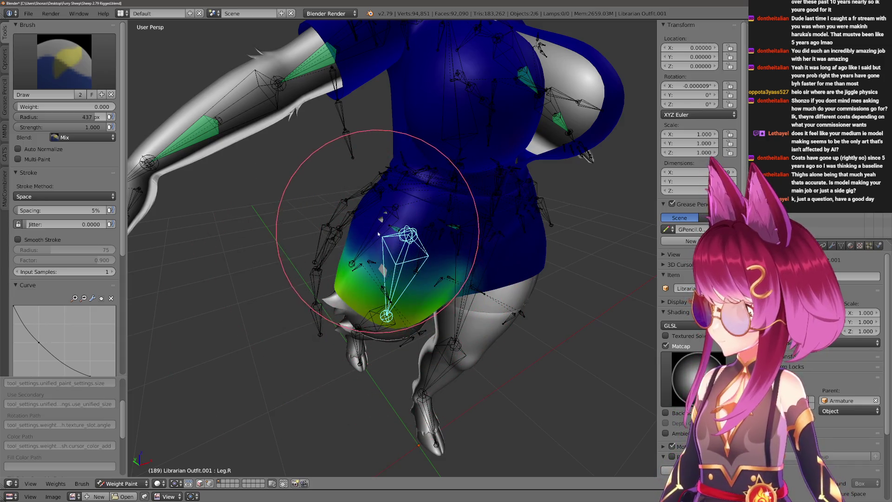
scroll(379, 234, "up", 3)
key("f")
left_click(279, 279)
mouse_move(279, 279)
middle_mouse_down()
mouse_move(332, 226)
mouse_move(452, 165)
mouse_move(393, 177)
middle_mouse_up()
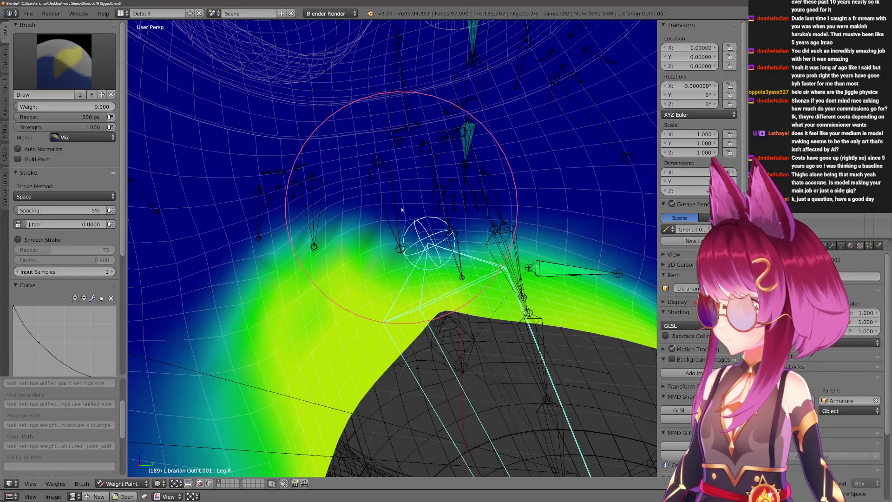
left_click_drag(412, 219, 401, 242)
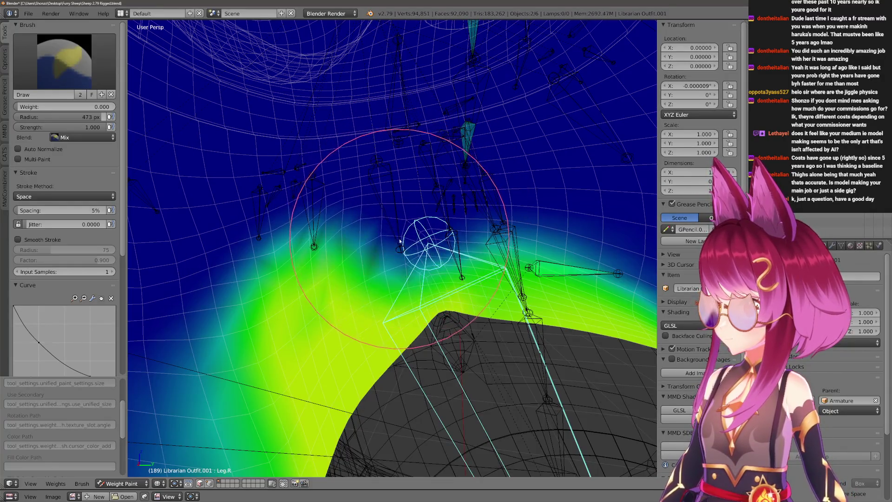
middle_click_drag(400, 242, 448, 231)
mouse_move(527, 195)
middle_mouse_down()
mouse_move(328, 188)
mouse_move(378, 299)
mouse_move(393, 218)
mouse_move(334, 236)
mouse_move(332, 292)
mouse_move(335, 272)
mouse_move(483, 282)
middle_mouse_up()
scroll(363, 279, "down", 2)
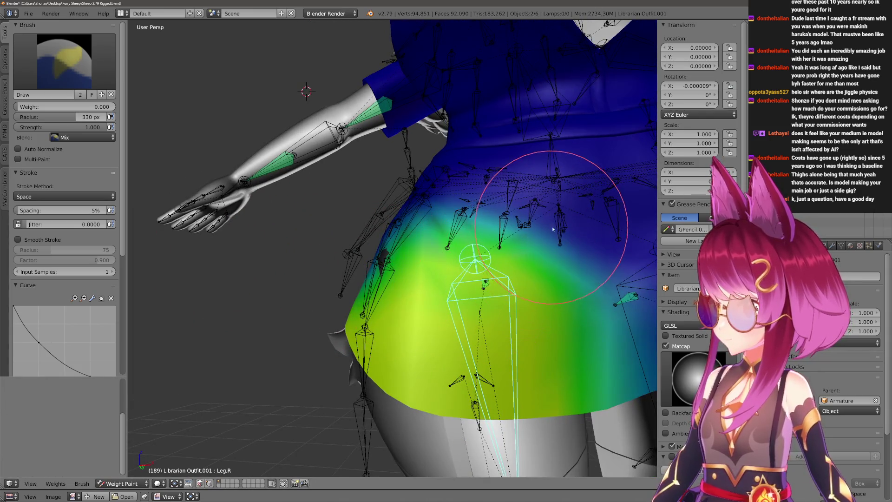
Review Dress.008.L, Hips and Leg.R weights on the dress while adjusting the brush radius.
right_click(552, 229)
right_click(559, 223)
middle_click_drag(331, 247, 329, 318)
key("f")
left_click(329, 269)
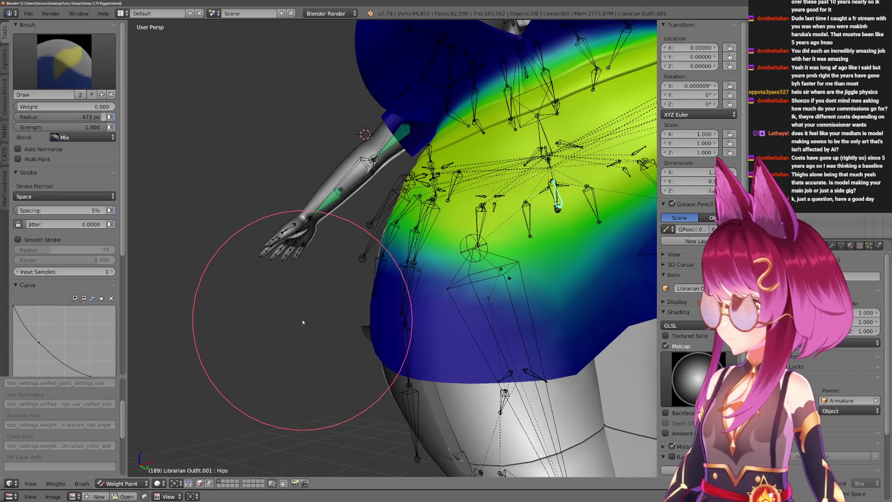
mouse_move(327, 282)
middle_mouse_down()
mouse_move(365, 313)
mouse_move(359, 391)
middle_mouse_up()
key("f")
left_click(408, 345)
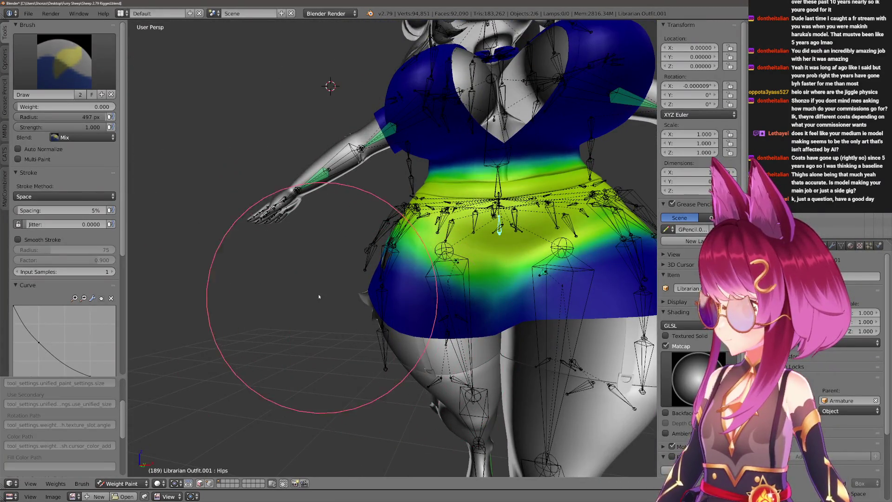
middle_click_drag(319, 298, 418, 329)
right_click(441, 294, "ctrl")
middle_click_drag(441, 294, 321, 306)
key("f")
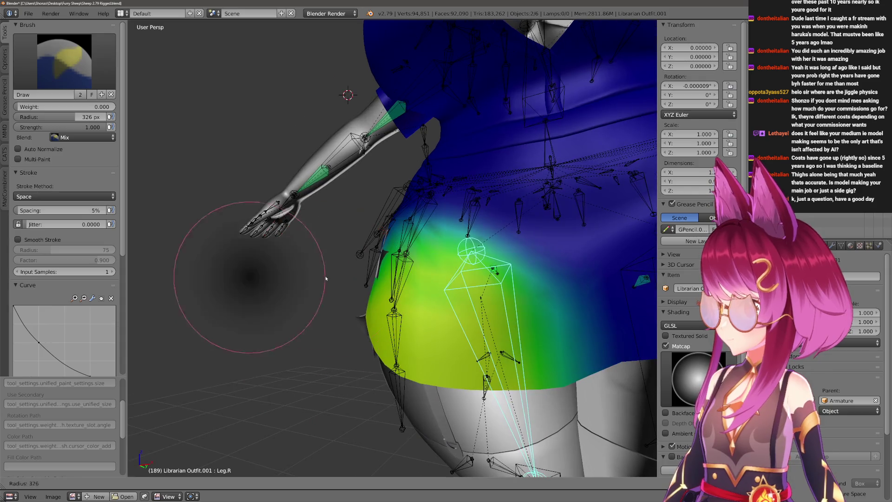
left_click(320, 255)
scroll(339, 219, "up", 2)
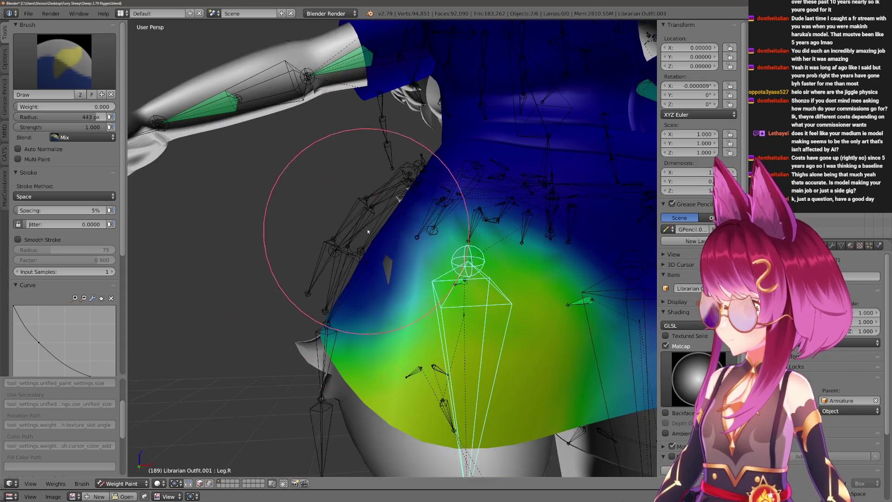
scroll(299, 298, "down", 2)
mouse_move(298, 299)
middle_mouse_down()
mouse_move(331, 320)
mouse_move(388, 301)
middle_mouse_up()
key("f")
left_click(338, 293)
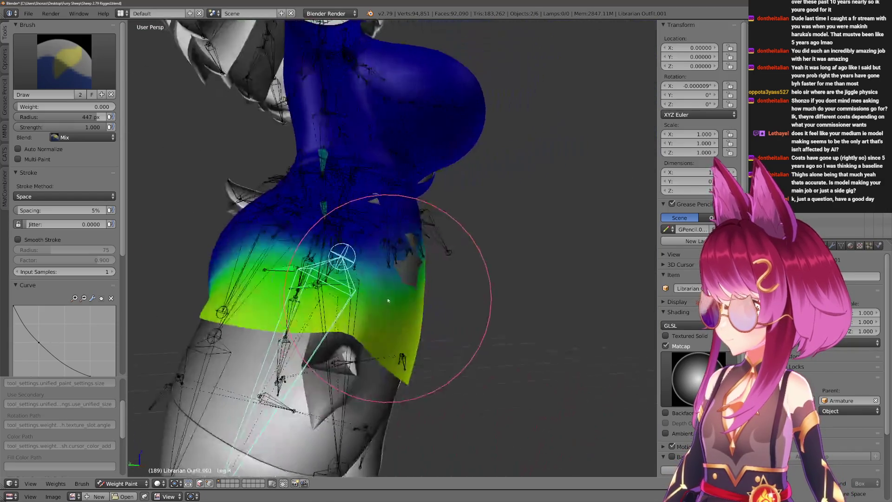
middle_click_drag(453, 314, 476, 309)
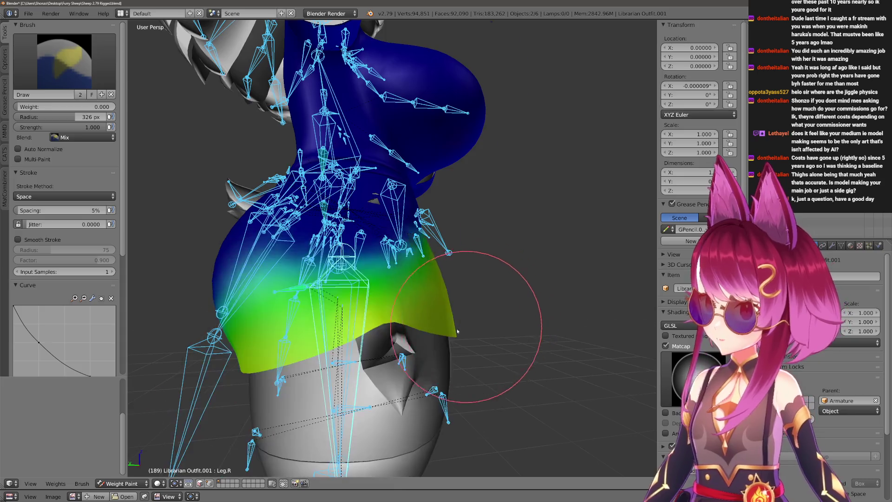
scroll(476, 308, "up", 3)
Test-rotate the right leg around global X, cancel it, and make Dress.001.R active.
key("r")
key("x")
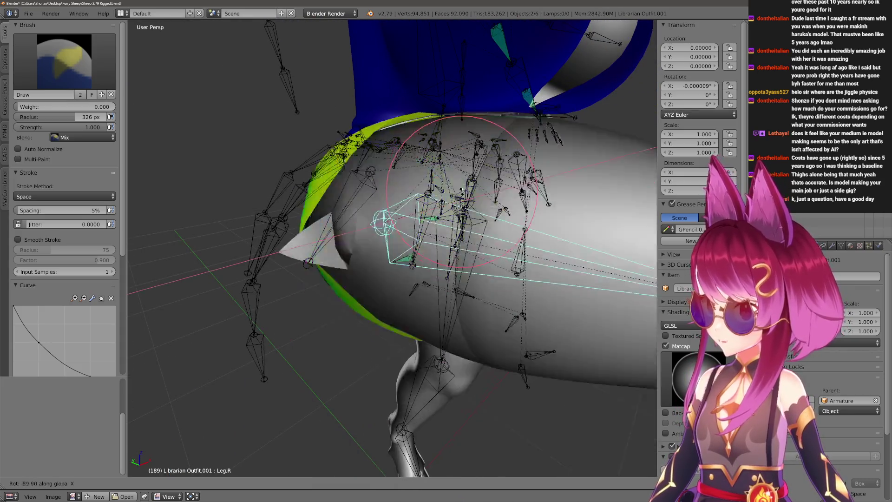
right_click(449, 215)
right_click(446, 295, "ctrl")
right_click(419, 306, "ctrl")
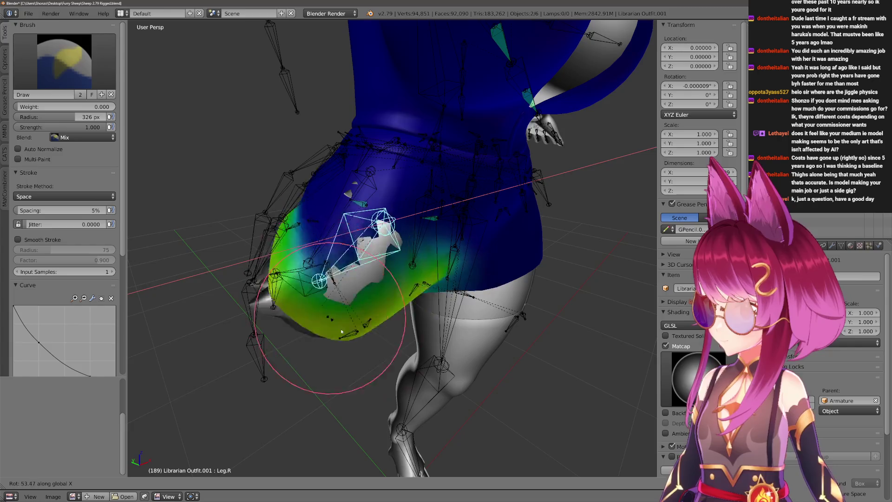
right_click(426, 230, "ctrl")
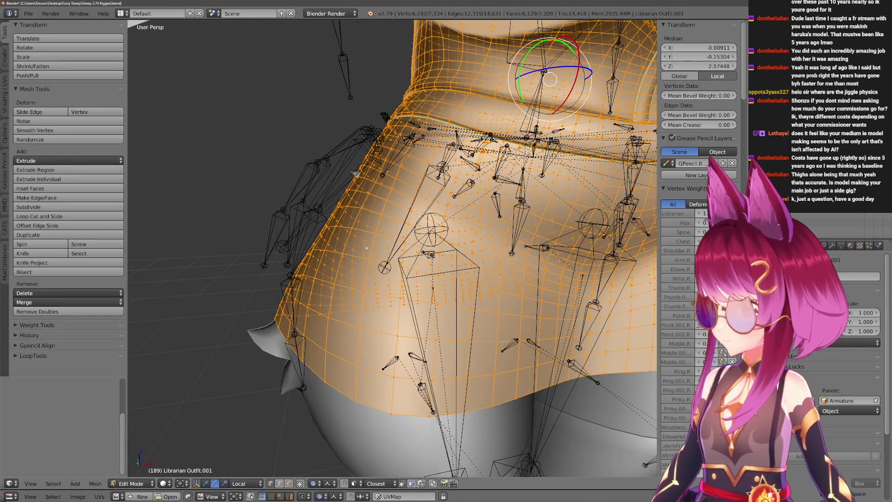
Shrink/Fatten a skirt vertex outward with proportional editing and set the falloff to Smooth.
right_click(367, 248)
middle_click_drag(366, 248, 386, 269)
right_click(412, 239)
middle_click_drag(412, 239, 463, 281)
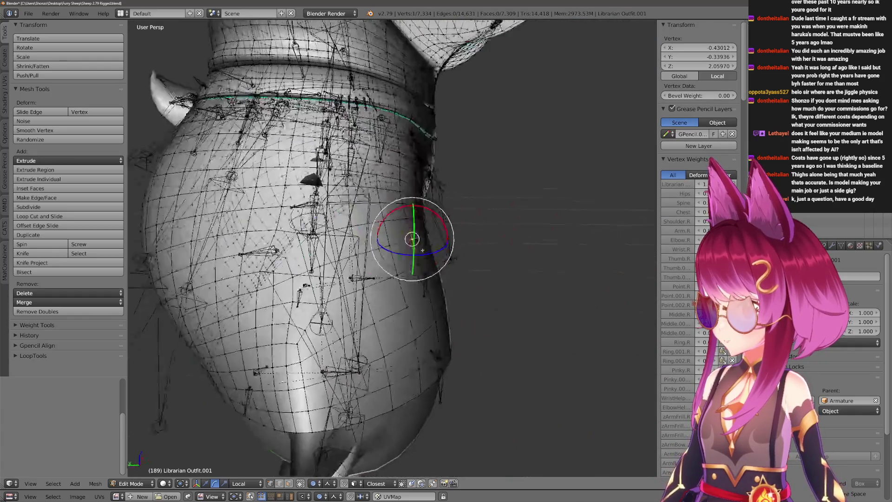
key("alt+s")
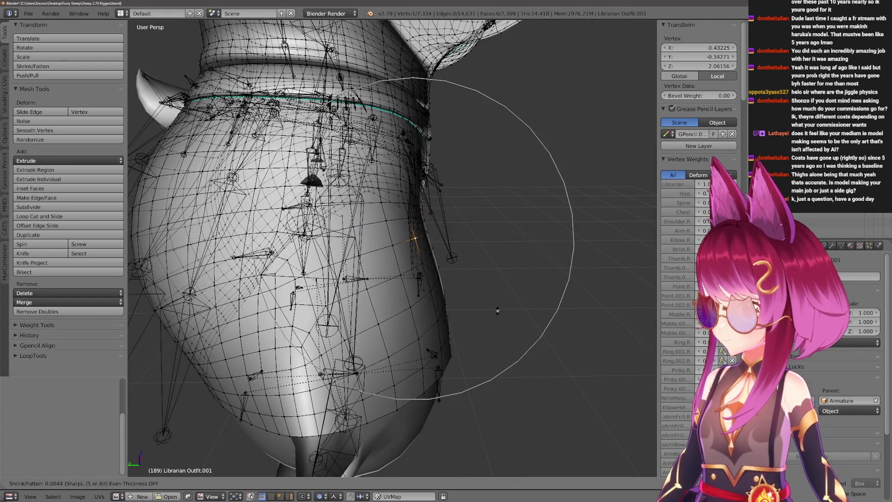
left_click(493, 322)
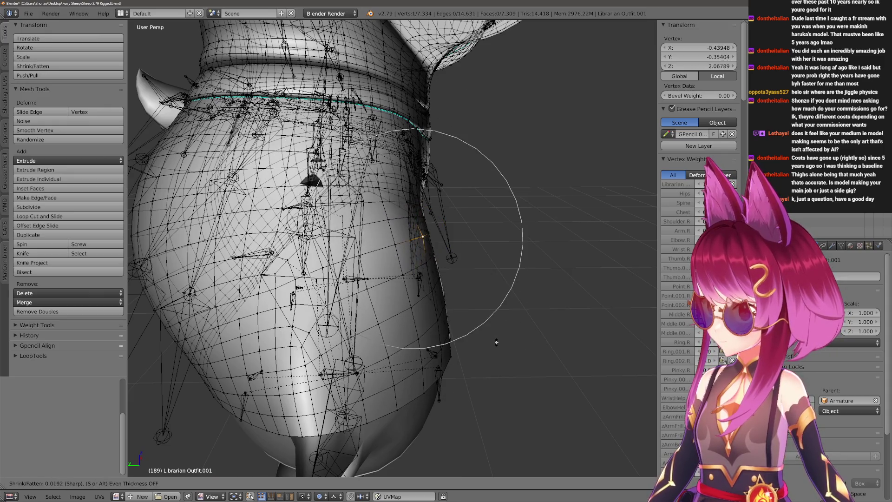
middle_click_drag(434, 296, 417, 268)
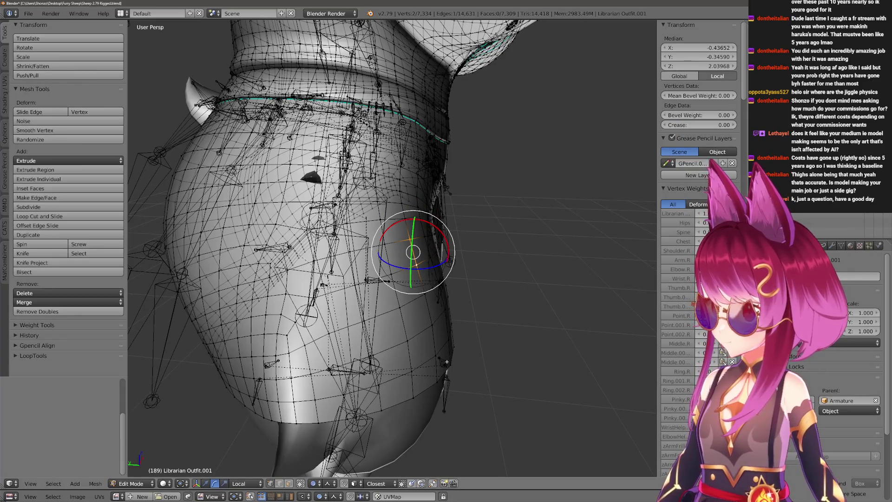
middle_click_drag(454, 355, 464, 354)
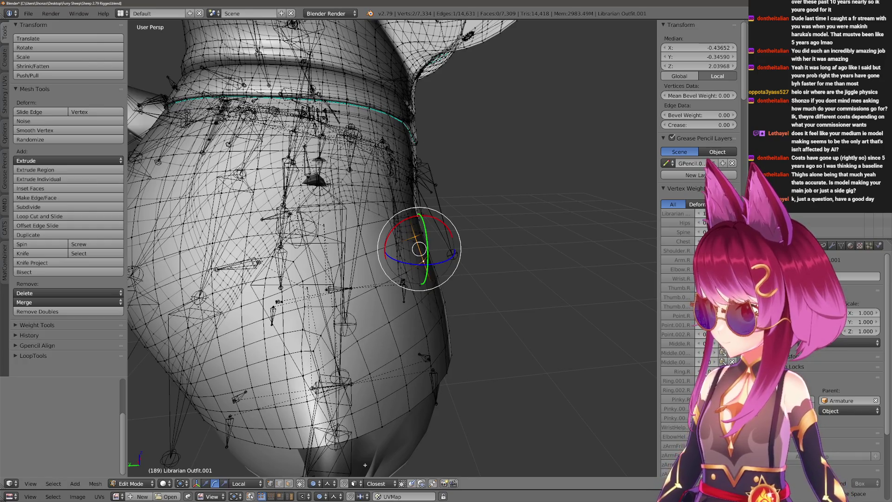
left_click(330, 485)
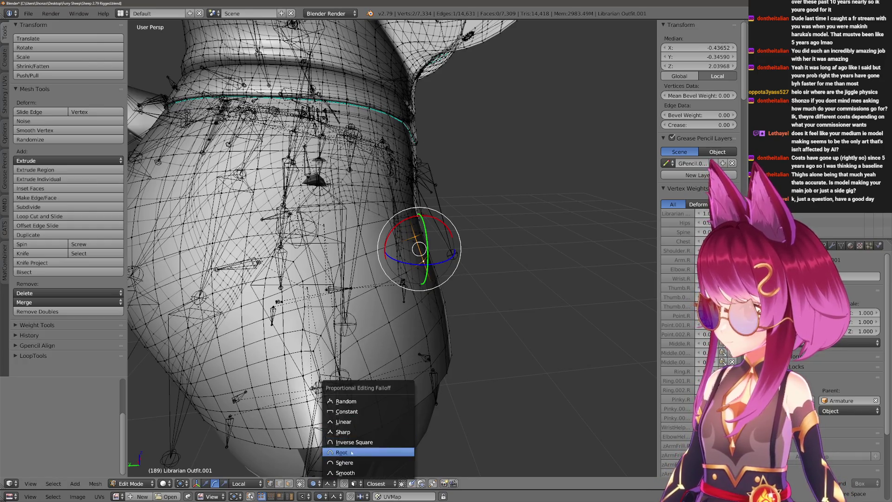
left_click(345, 473)
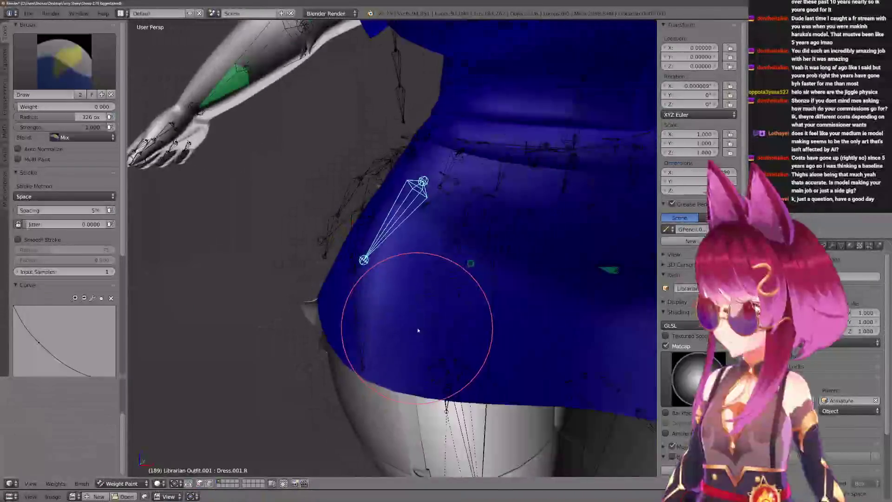
Raise the right leg around global X with Leg.R weights shown, enlarging the brush between tests.
left_click(420, 292, "ctrl")
key("r")
key("x")
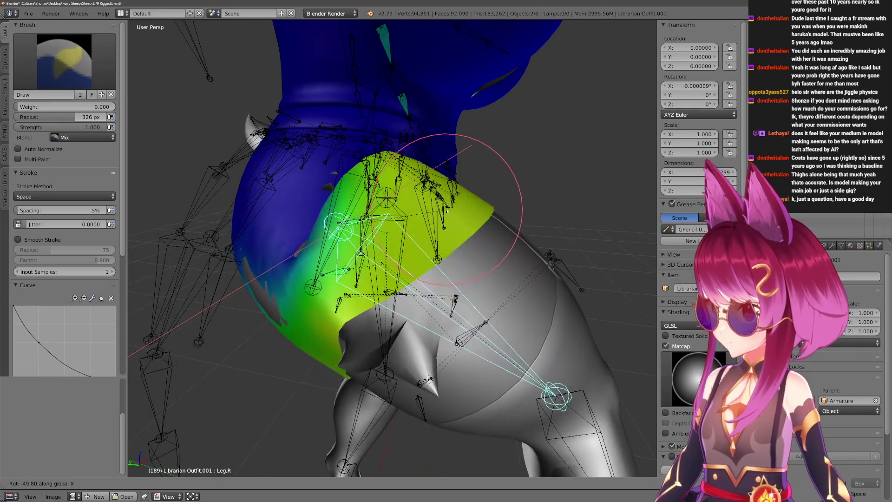
left_click(239, 340)
mouse_move(239, 340)
middle_mouse_down()
mouse_move(348, 307)
mouse_move(398, 282)
middle_mouse_up()
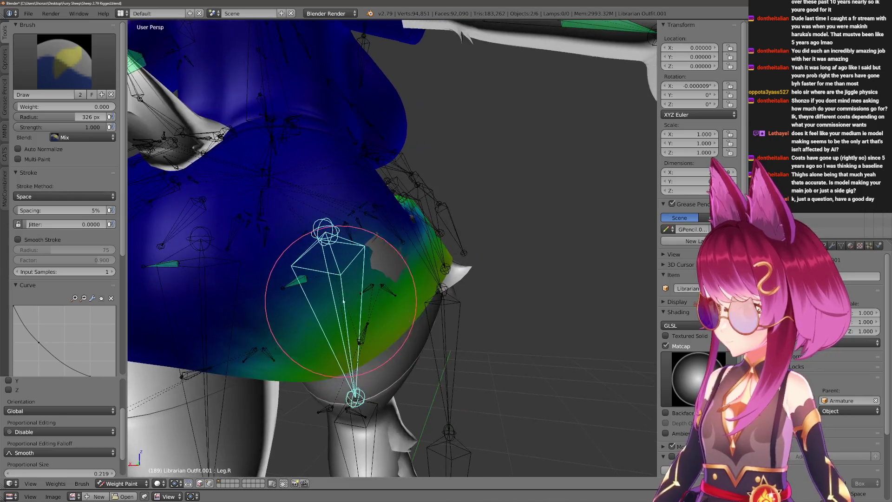
key("f")
left_click(399, 282)
middle_click_drag(399, 282, 448, 348)
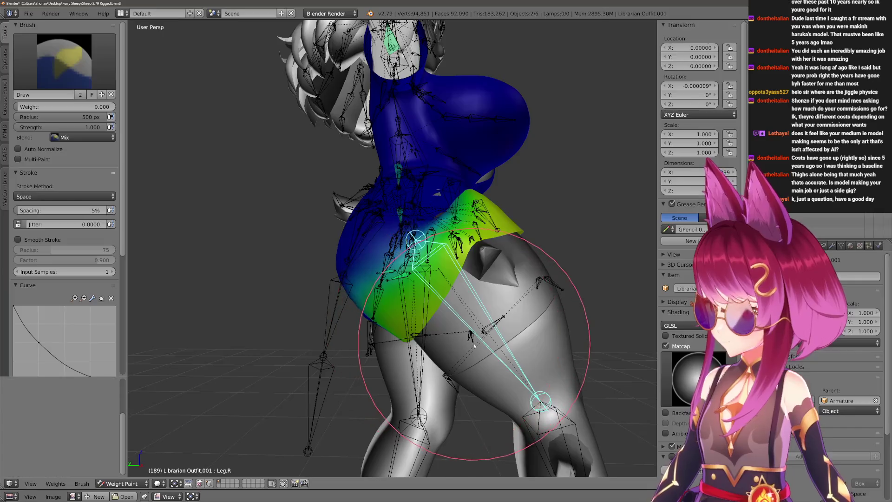
key("r")
key("x")
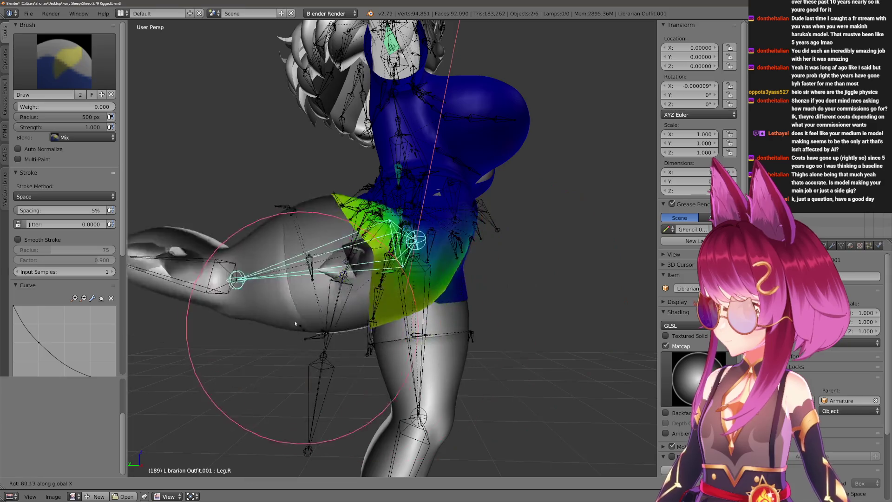
left_click(516, 269)
scroll(418, 309, "up", 2)
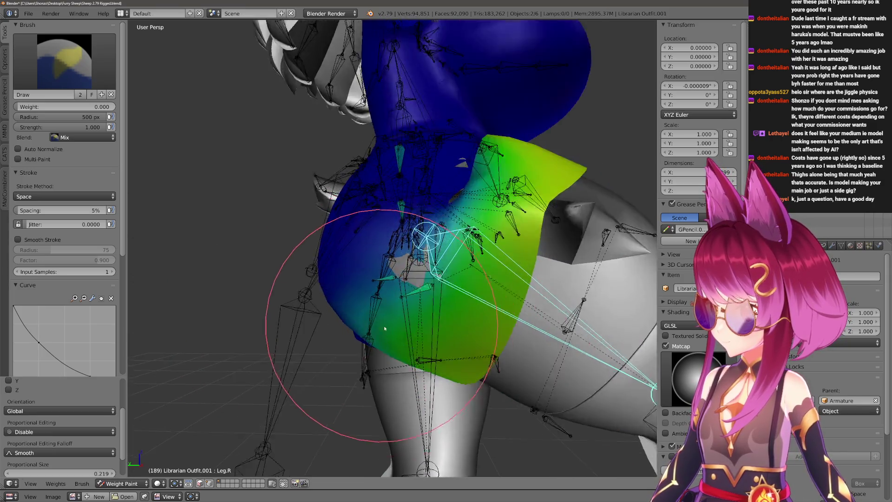
scroll(438, 325, "up", 3)
Reshape the skirt vertices in Edit Mode and repeat the right-leg lift test.
key("Tab")
mouse_move(382, 321)
middle_mouse_down()
mouse_move(427, 323)
mouse_move(487, 299)
mouse_move(500, 274)
middle_mouse_up()
key("Escape")
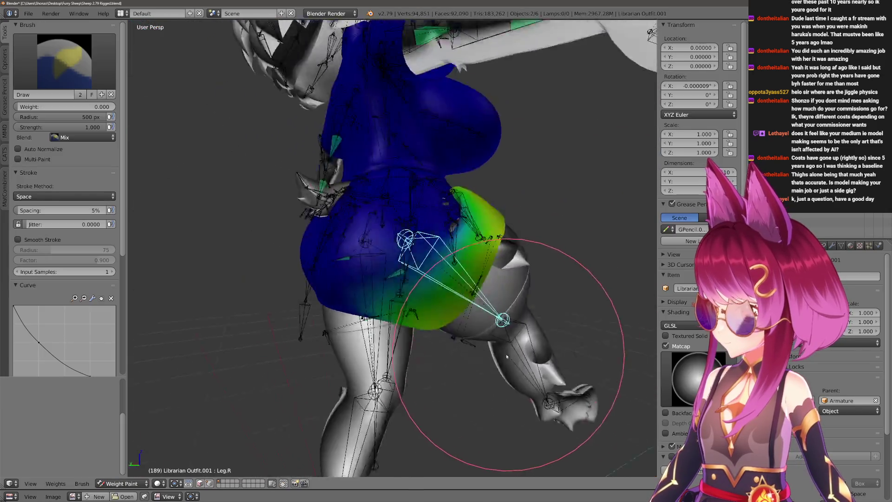
mouse_move(528, 418)
middle_mouse_down()
mouse_move(454, 361)
mouse_move(469, 360)
middle_mouse_up()
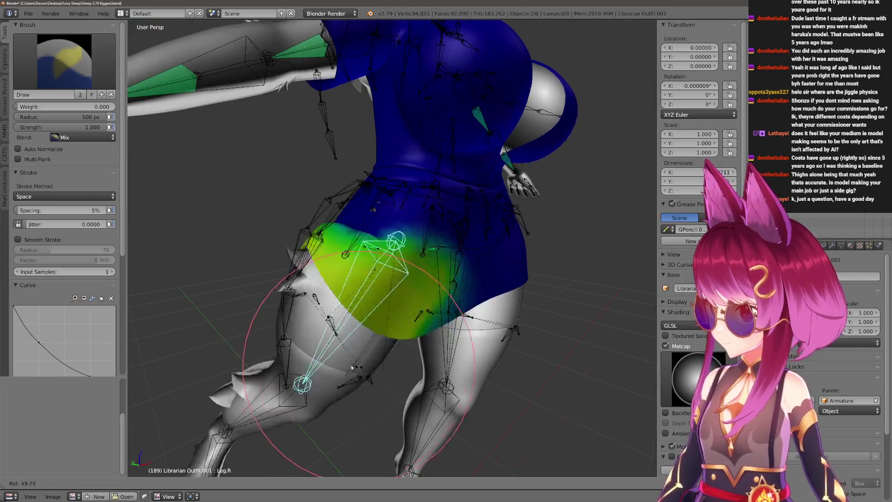
key("r")
key("x")
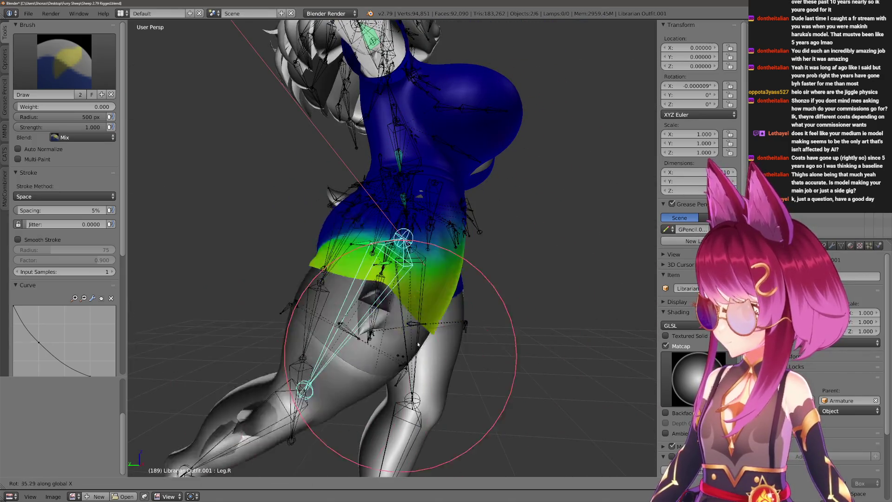
left_click(400, 285)
mouse_move(400, 285)
middle_mouse_down()
mouse_move(417, 353)
mouse_move(282, 356)
middle_mouse_up()
key("ctrl+z")
key("r")
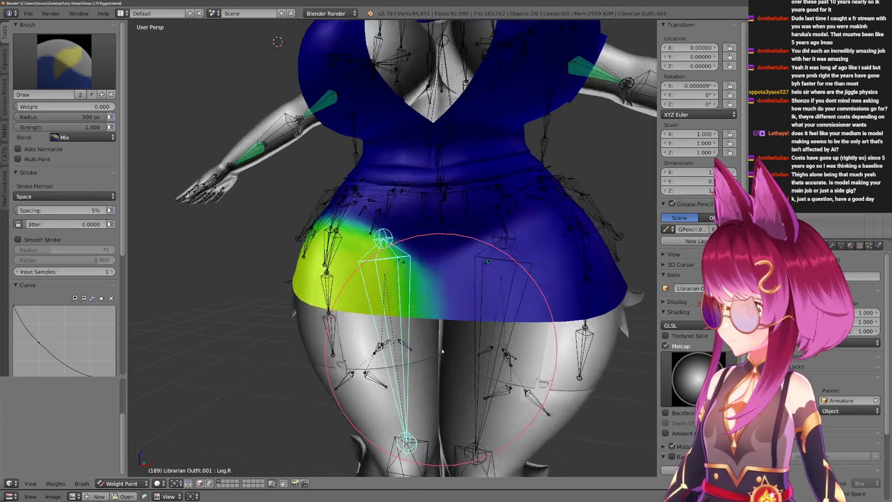
right_click(282, 356)
Show the Leg.L weights and raise the left leg around global X.
right_click(488, 239)
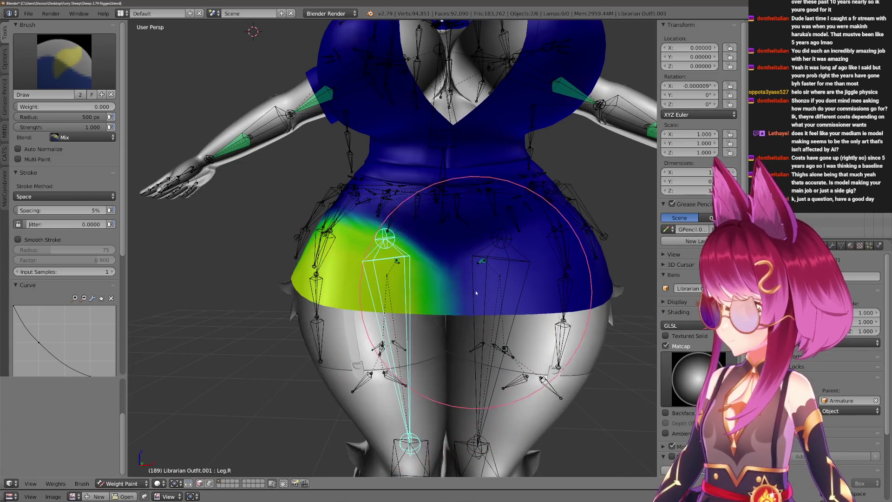
middle_click_drag(487, 239, 457, 332)
key("r")
key("x")
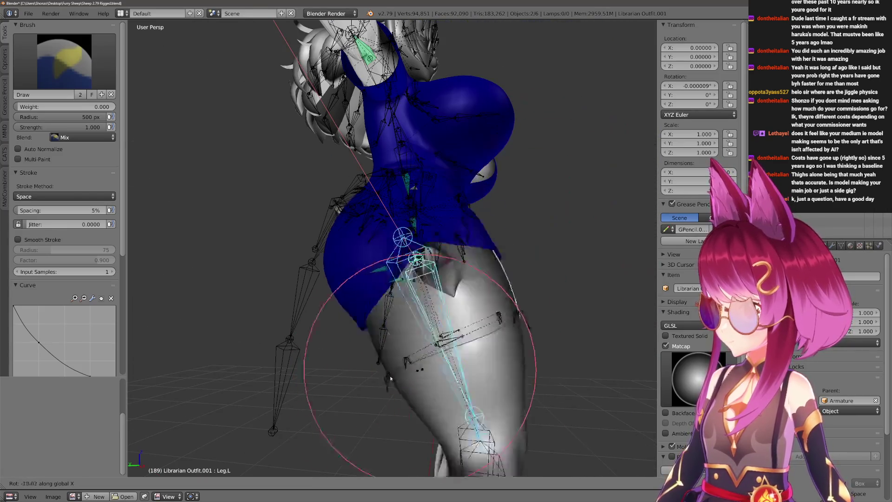
Confirm the left leg pose and view the Booty.R and Booty.L weights from behind.
left_click(504, 247)
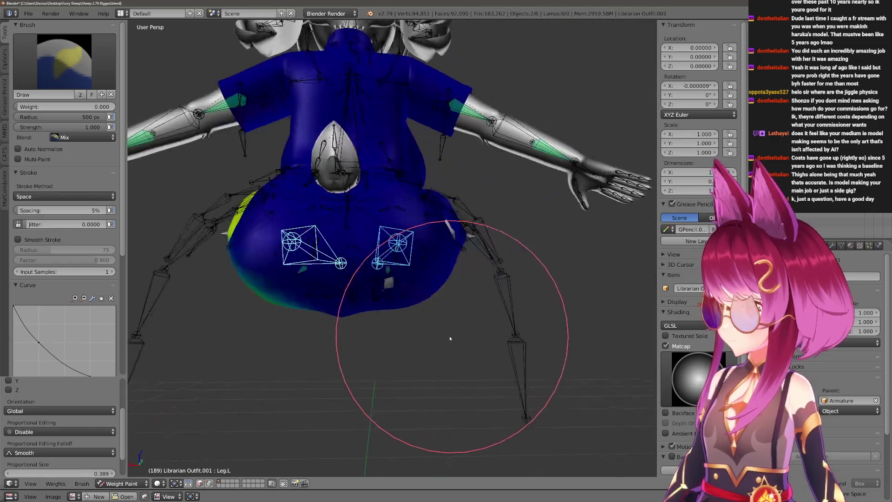
middle_click_drag(412, 339, 434, 313)
middle_click_drag(400, 298, 423, 314)
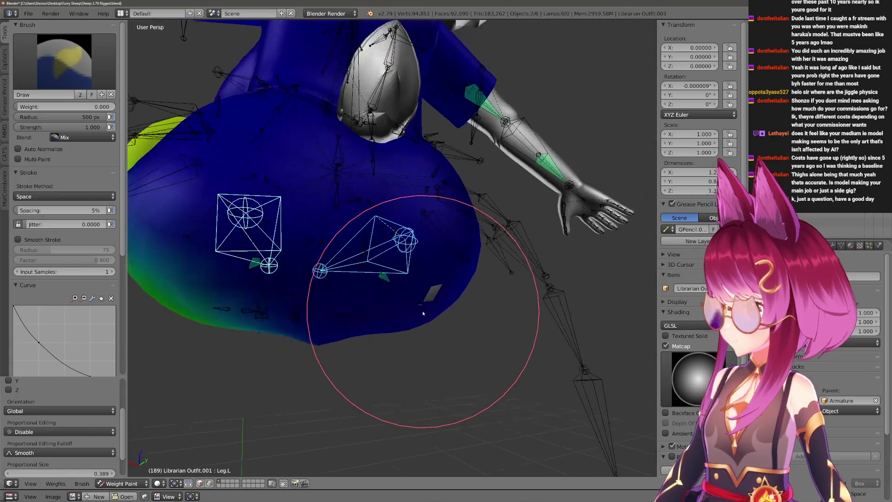
middle_click_drag(404, 272, 339, 318)
right_click(395, 279)
right_click(272, 283)
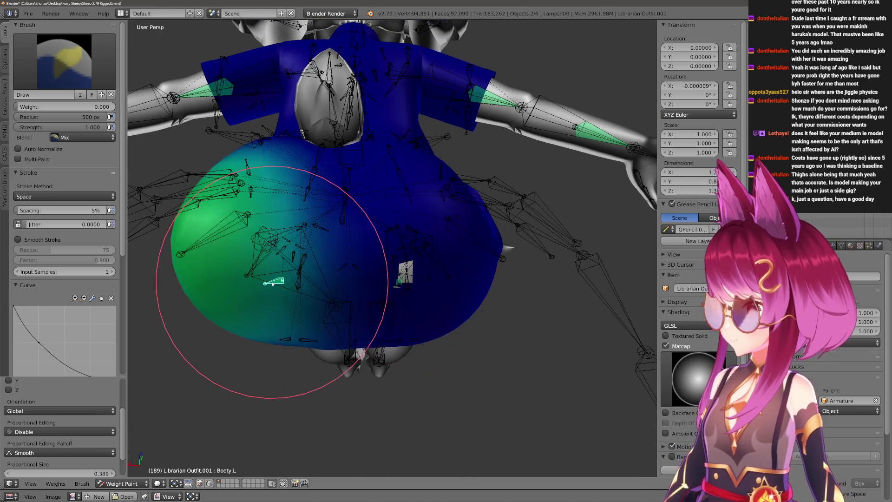
right_click(401, 284)
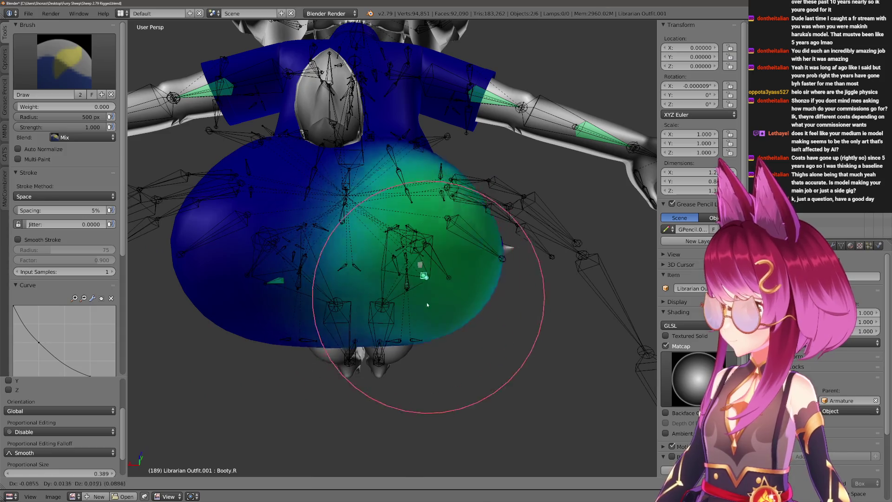
middle_click_drag(360, 301, 349, 270)
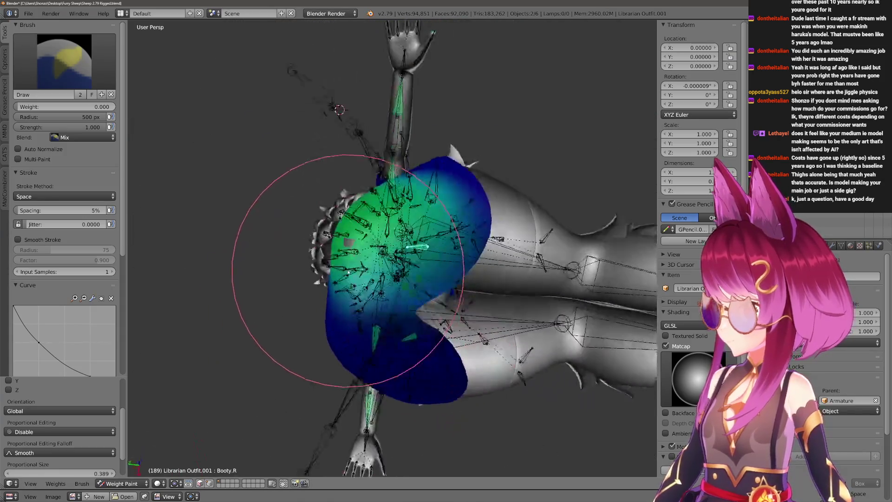
mouse_move(508, 205)
middle_mouse_down()
mouse_move(431, 276)
mouse_move(417, 307)
middle_mouse_up()
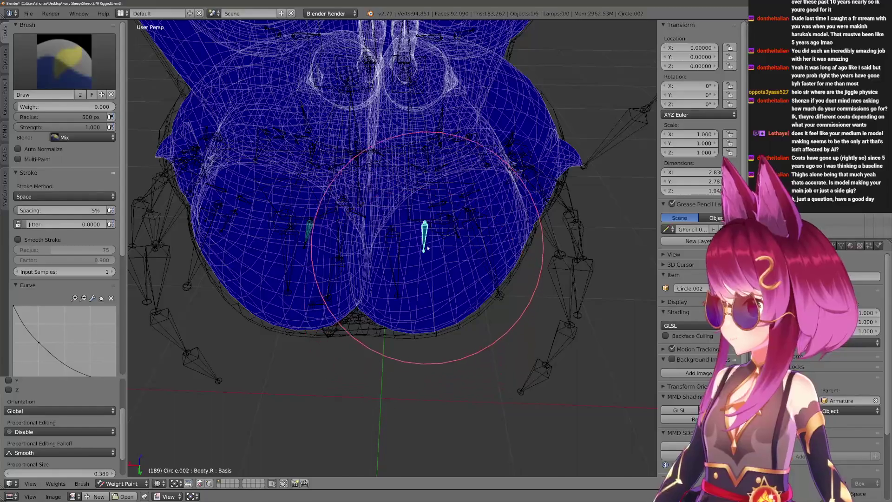
Switch weight painting from Circle.002 to Librarian Outfit.001 and orbit to its back.
key("ctrl+Tab")
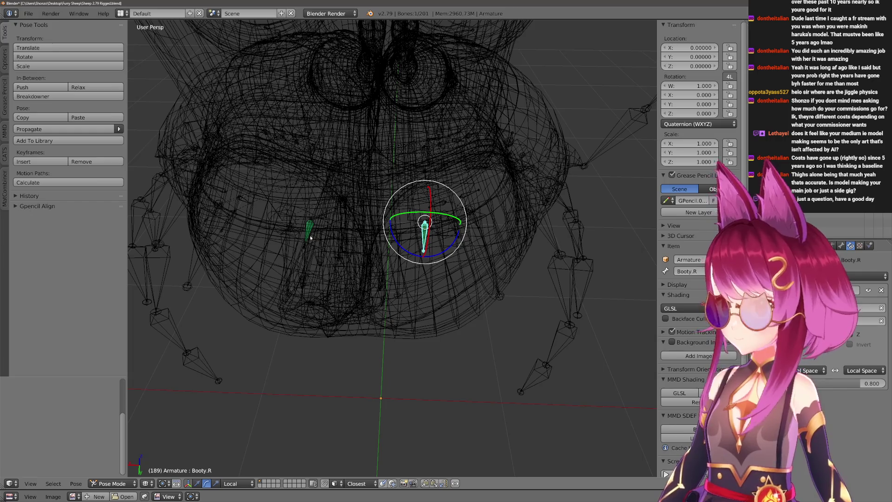
key("ctrl+Tab")
mouse_move(422, 399)
middle_mouse_down()
mouse_move(440, 268)
mouse_move(379, 154)
mouse_move(438, 180)
mouse_move(457, 319)
middle_mouse_up()
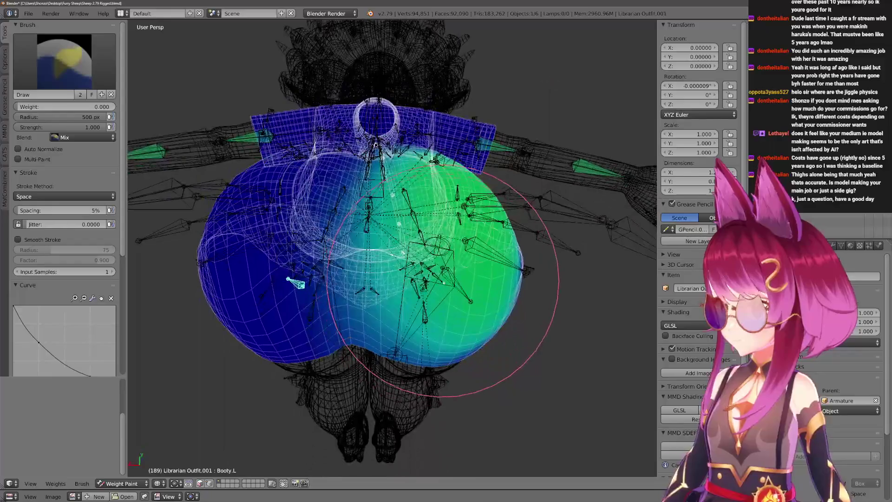
Smooth and repaint the skirt's Leg.R weights with a roughly 260 px brush.
right_click(450, 285, "ctrl")
mouse_move(451, 288)
middle_mouse_down()
mouse_move(346, 363)
mouse_move(368, 419)
mouse_move(368, 368)
middle_mouse_up()
key("2")
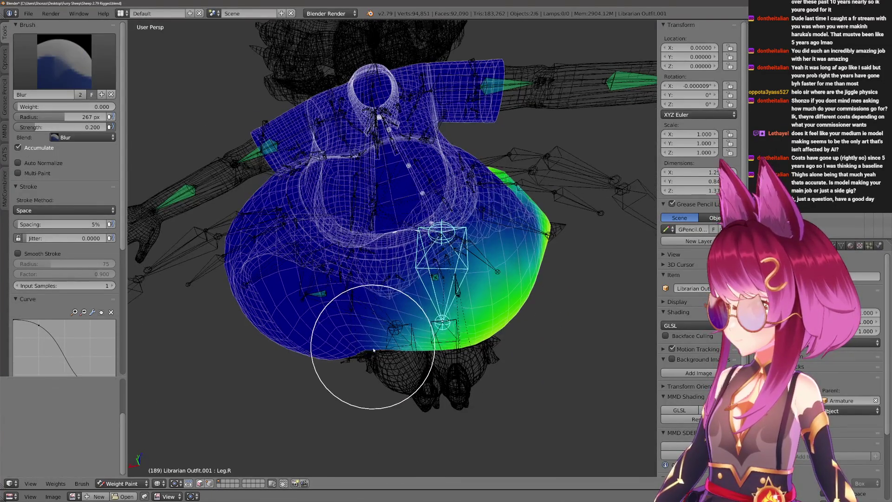
scroll(376, 353, "up", 3)
key("1")
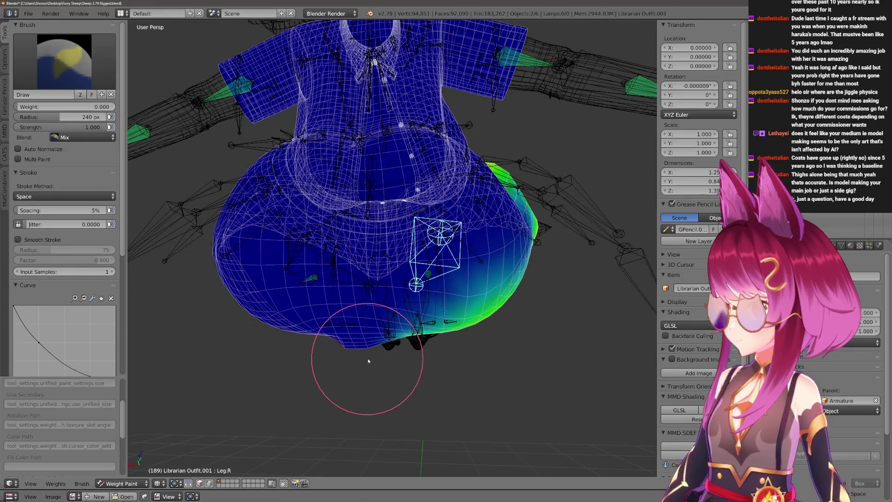
key("f")
left_click(365, 357)
key("2")
mouse_move(364, 357)
middle_mouse_down()
mouse_move(398, 358)
mouse_move(439, 262)
mouse_move(382, 347)
mouse_move(355, 361)
mouse_move(378, 374)
mouse_move(380, 395)
middle_mouse_up()
Work the Booty.R weights at full brush strength and check the whole model in solid shading.
right_click(423, 303)
key("shift+f")
left_click(209, 343)
mouse_move(210, 343)
middle_mouse_down()
mouse_move(358, 334)
mouse_move(534, 279)
middle_mouse_up()
scroll(534, 279, "down", 3)
middle_click_drag(477, 333, 535, 338)
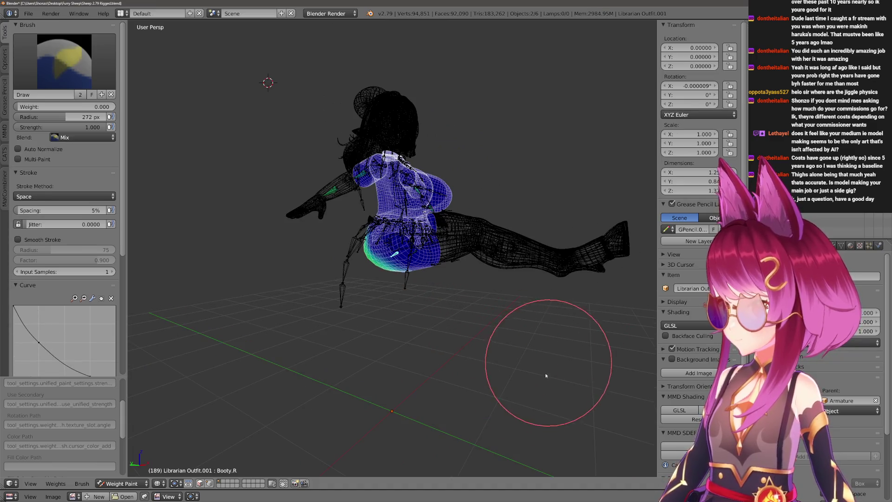
scroll(534, 339, "up", 4)
scroll(438, 368, "up", 2)
mouse_move(379, 388)
middle_mouse_down()
mouse_move(439, 369)
mouse_move(462, 257)
middle_mouse_up()
key("z")
scroll(462, 260, "down", 3)
Subtract excess leg-bone weight from the skirt with a 500 px brush in wireframe.
right_click(411, 278)
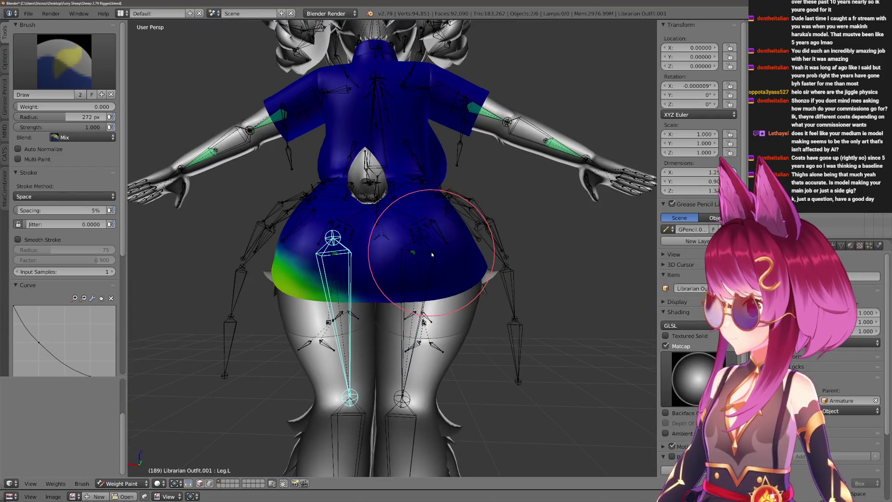
left_click(63, 61)
left_click(293, 118)
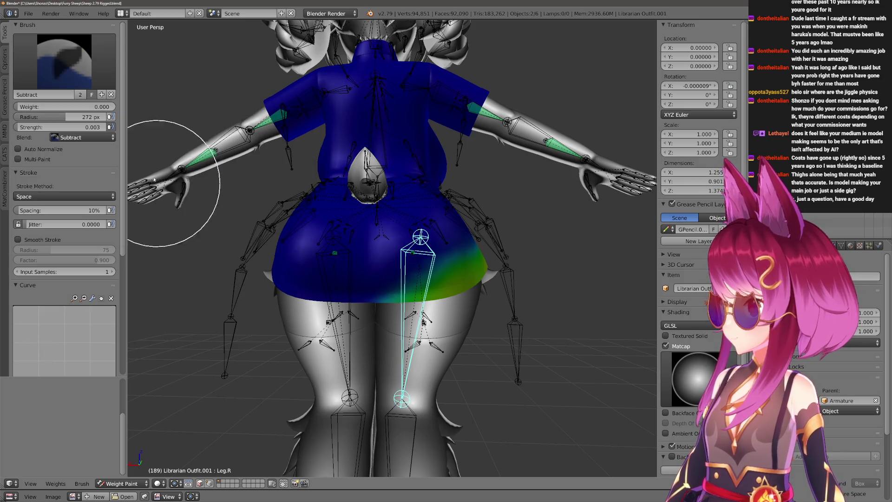
left_click(408, 328)
key("z")
scroll(398, 285, "down", 3)
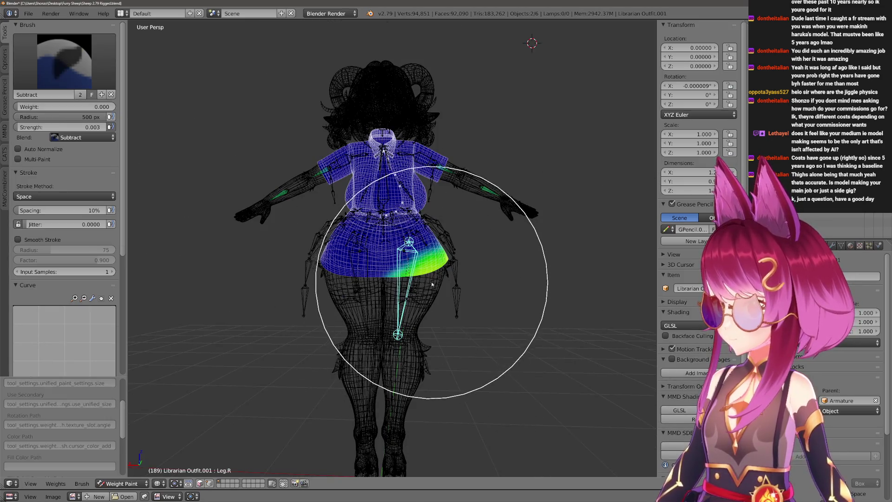
scroll(433, 281, "up", 2)
middle_click_drag(432, 281, 416, 291)
middle_click_drag(389, 220, 339, 218)
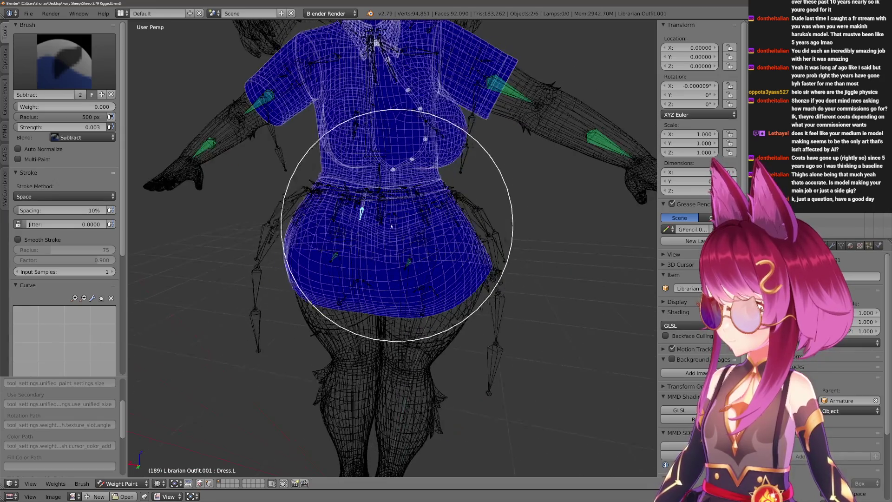
Blur the Hips weights smoothly across the skirt's hips.
right_click(332, 220)
scroll(502, 363, "up", 2)
middle_click_drag(496, 324, 508, 305)
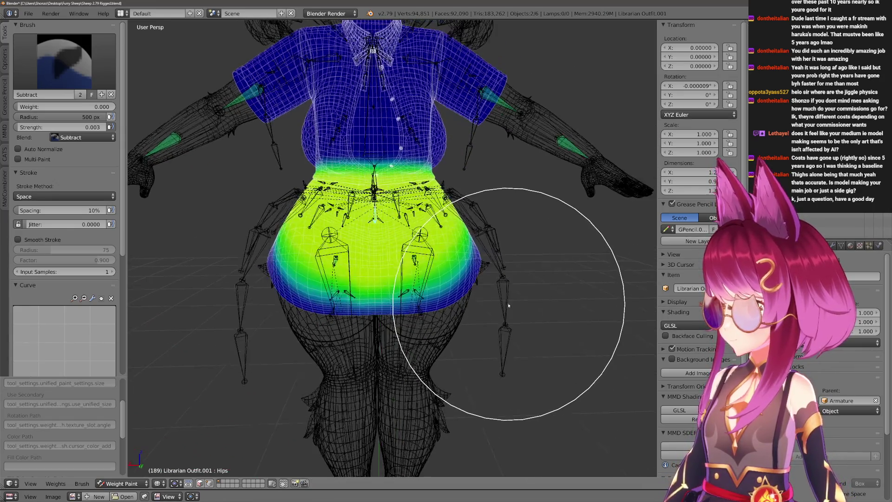
scroll(517, 266, "up", 2)
key("2")
key("f")
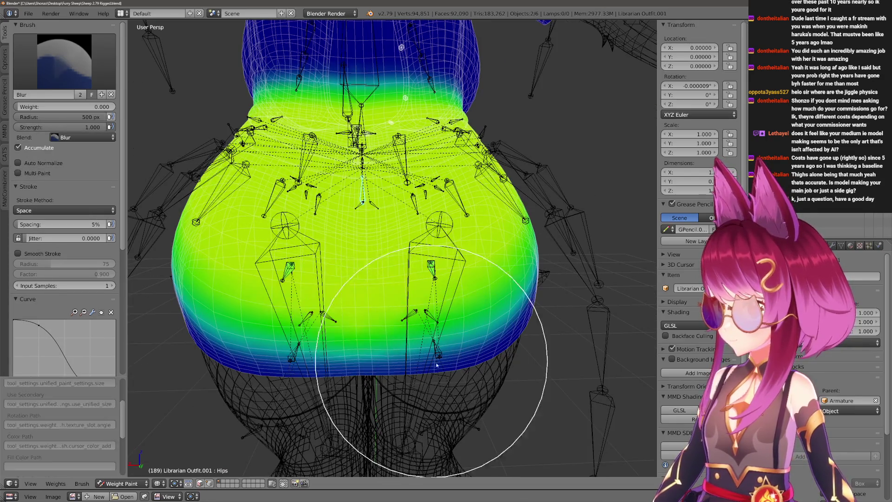
mouse_move(356, 376)
middle_mouse_down()
mouse_move(393, 288)
mouse_move(408, 328)
middle_mouse_up()
Check the Leg.R weights, leave weight painting and view the skirt side-on in solid shading.
right_click(438, 289)
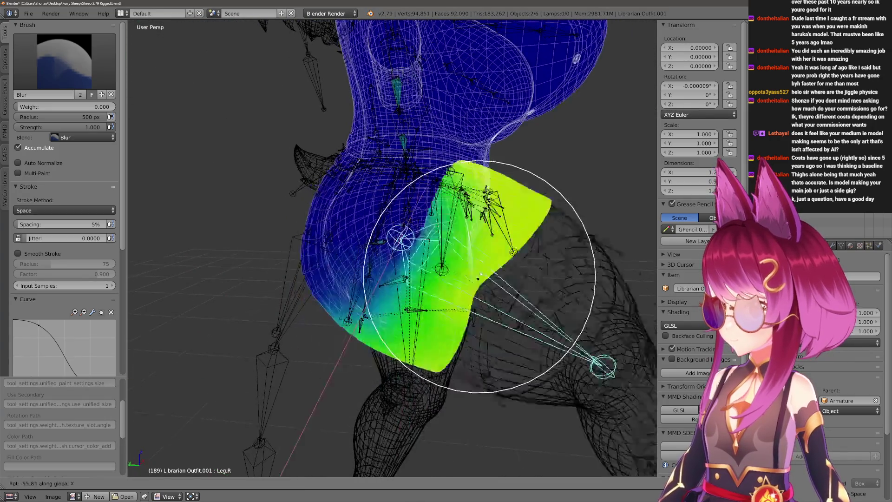
right_click(409, 342)
key("ctrl+Tab")
key("z")
mouse_move(454, 298)
middle_mouse_down()
mouse_move(383, 292)
mouse_move(330, 265)
middle_mouse_up()
Pose the armature's Leg.R bone with an X-axis rotation to test the skirt.
key("ctrl+Tab")
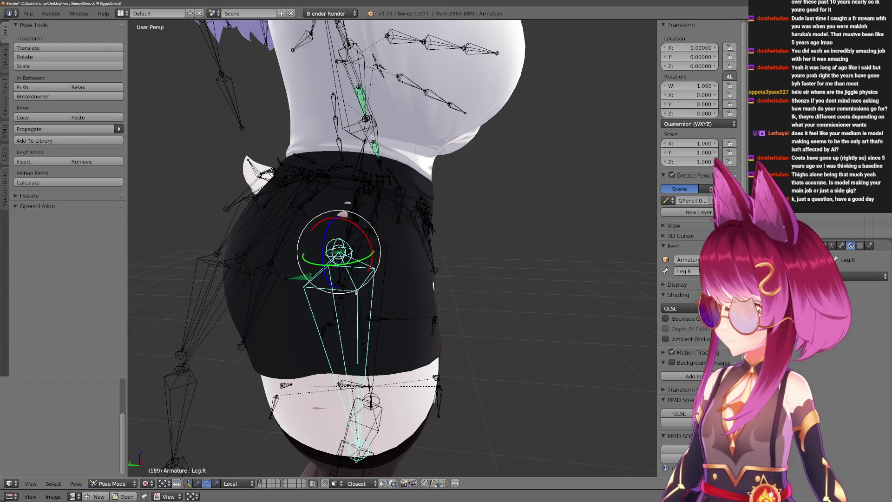
key("r")
key("x")
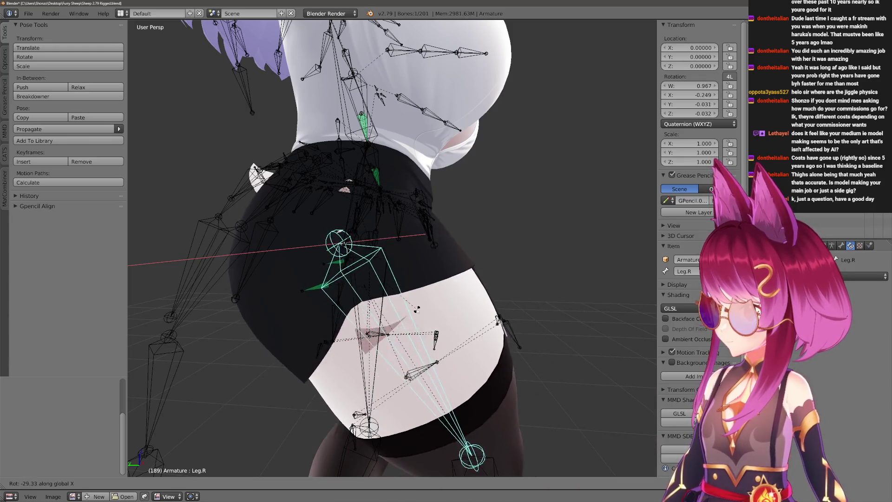
left_click(415, 308)
Fatten the clipping skirt vertices outward with Shrink/Fatten and leave edit mode.
right_click(415, 272)
key("Tab")
scroll(416, 273, "up", 4)
middle_click_drag(415, 272, 430, 265)
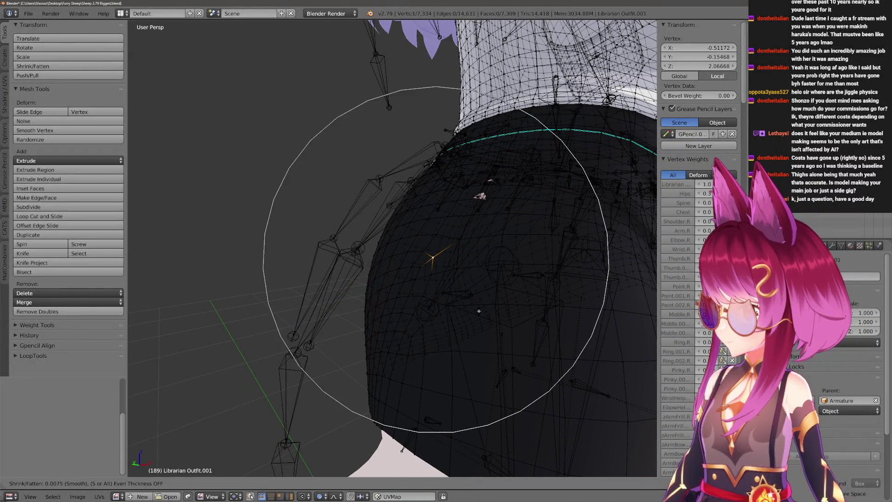
left_click(481, 196)
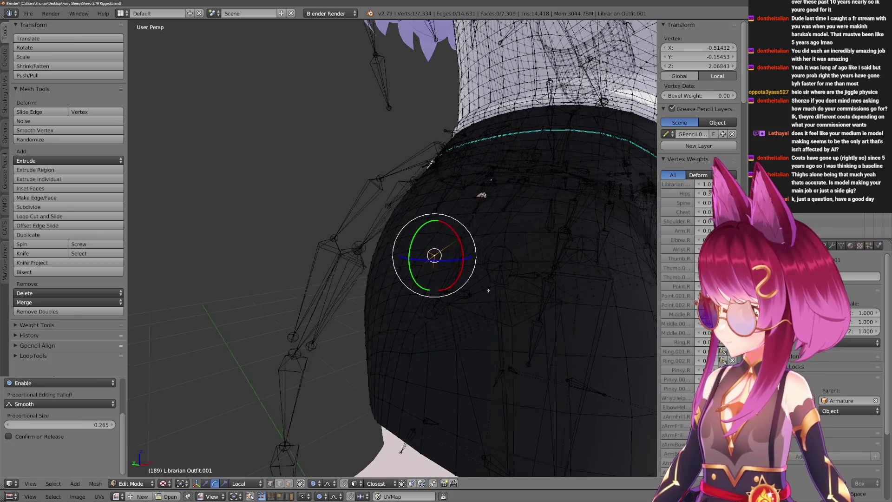
scroll(432, 258, "down", 4)
middle_click_drag(433, 258, 410, 311)
key("Tab")
Test-rotate Leg.L without committing, then resume weight painting the skirt's Leg.R group.
right_click(409, 312)
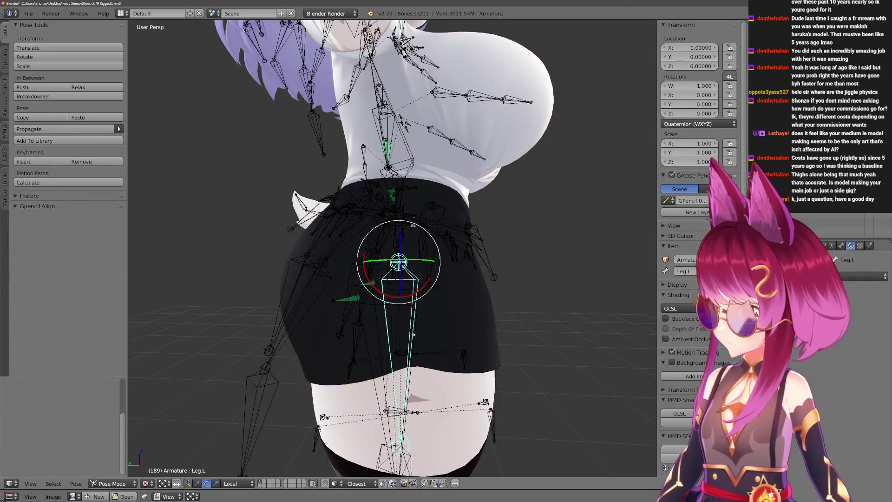
key("r")
key("Escape")
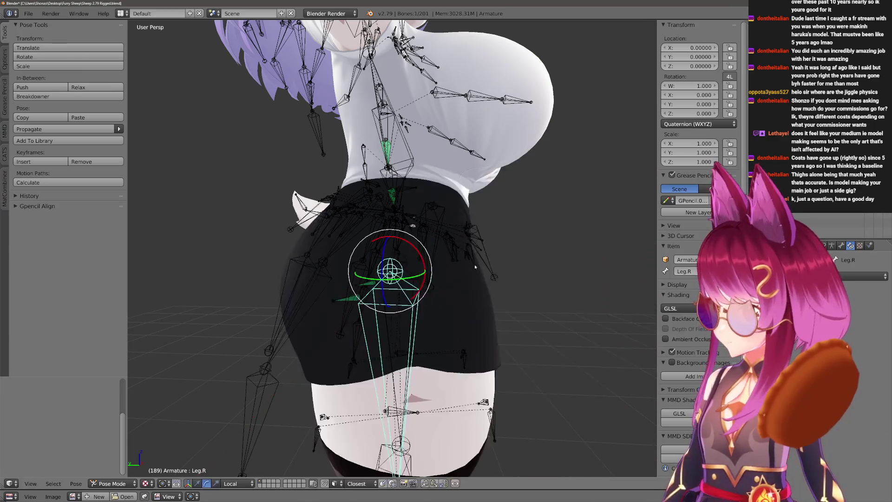
scroll(418, 293, "up", 3)
middle_click_drag(418, 293, 462, 373)
key("r")
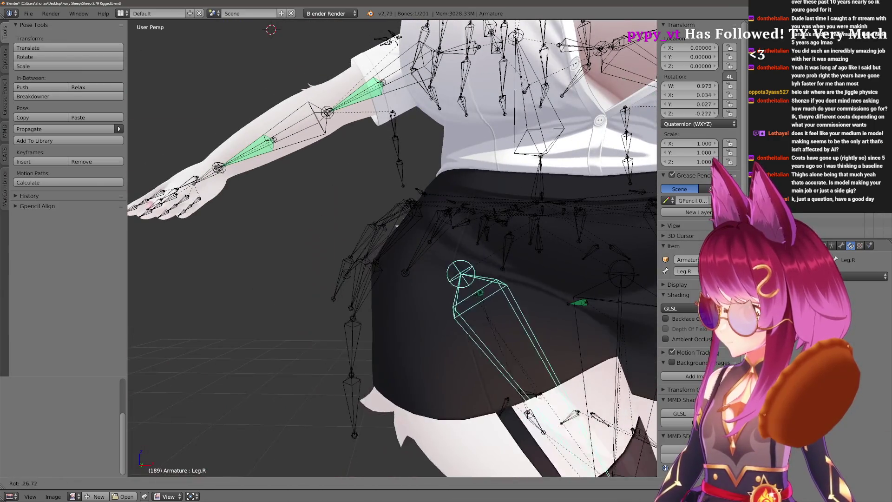
scroll(377, 385, "down", 3)
middle_click_drag(377, 384, 393, 381)
scroll(393, 381, "up", 2)
key("Escape")
right_click(387, 362, "shift")
key("ctrl+Tab")
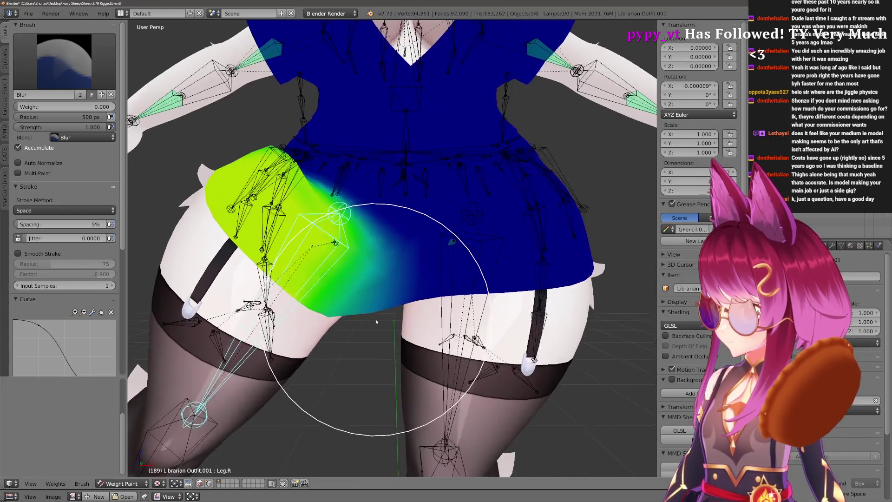
scroll(384, 335, "up", 2)
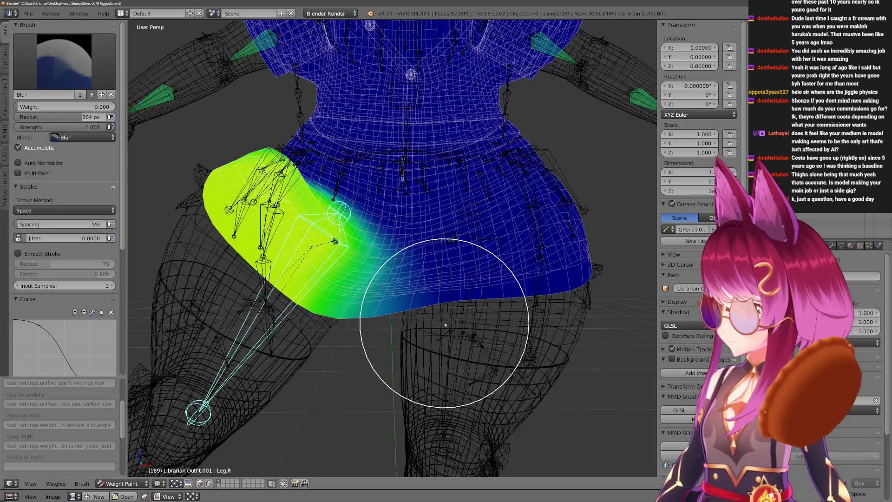
scroll(421, 352, "down", 2)
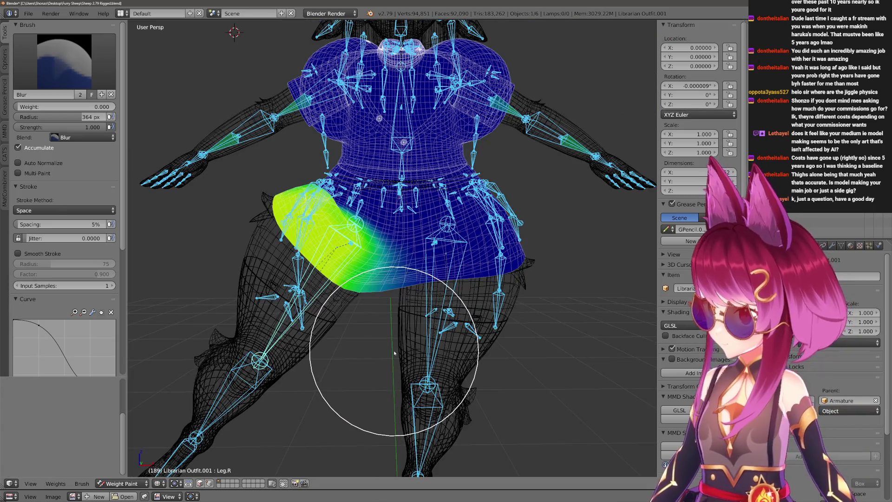
Switch to textured posing and swing Leg.R up about 90 degrees on the X axis.
key("ctrl+Tab")
key("alt+z")
right_click(384, 261)
key("ctrl+Tab")
key("r")
key("x")
key("Escape")
middle_click_drag(384, 261, 314, 265)
key("r")
key("x")
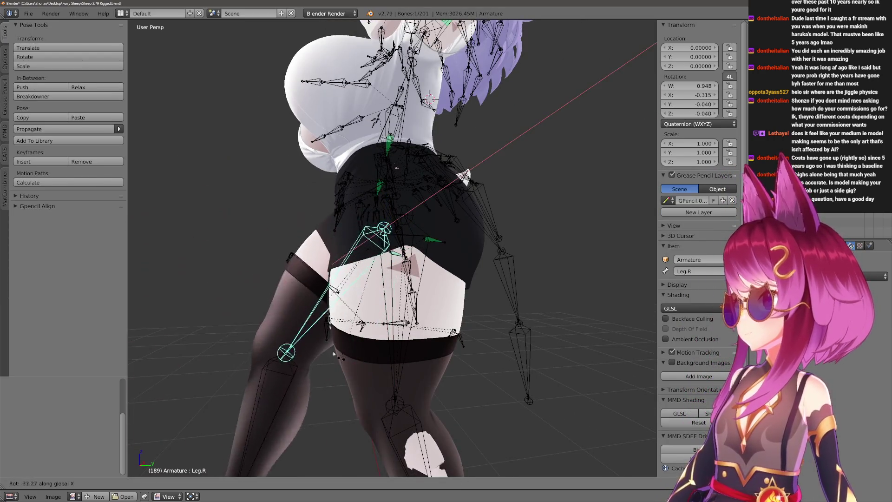
left_click(295, 327)
Reset Leg.R, then rotate Leg.R and Leg.L together on the X axis.
middle_click_drag(296, 327, 366, 337)
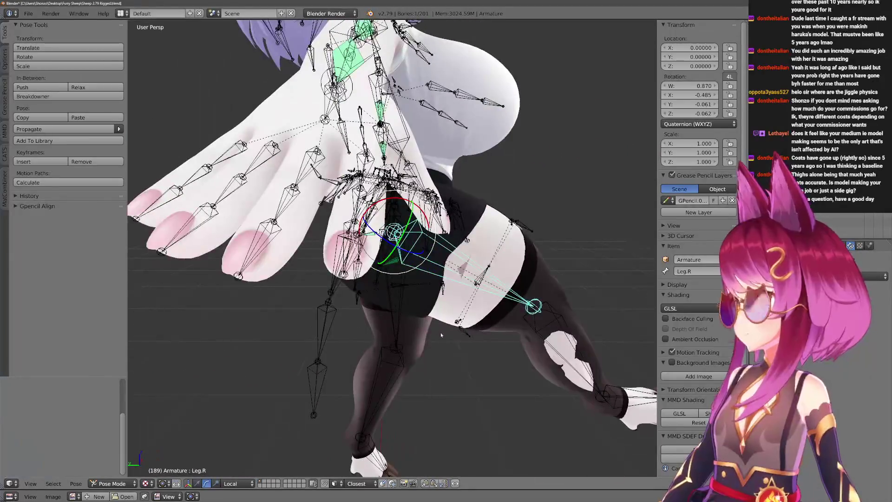
key("alt+r")
middle_click_drag(441, 335, 427, 244)
right_click(452, 243, "shift")
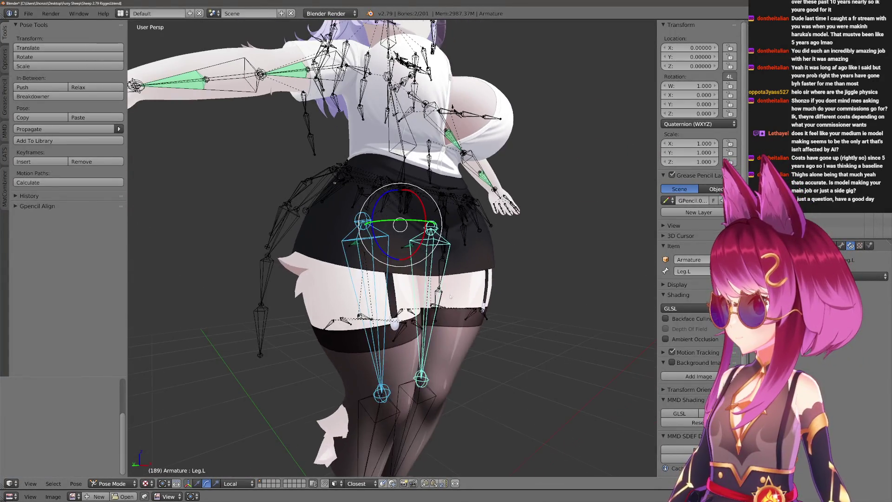
key("r")
key("x")
left_click(468, 281)
Swing the legs back down so they hang straight at rest.
key("r")
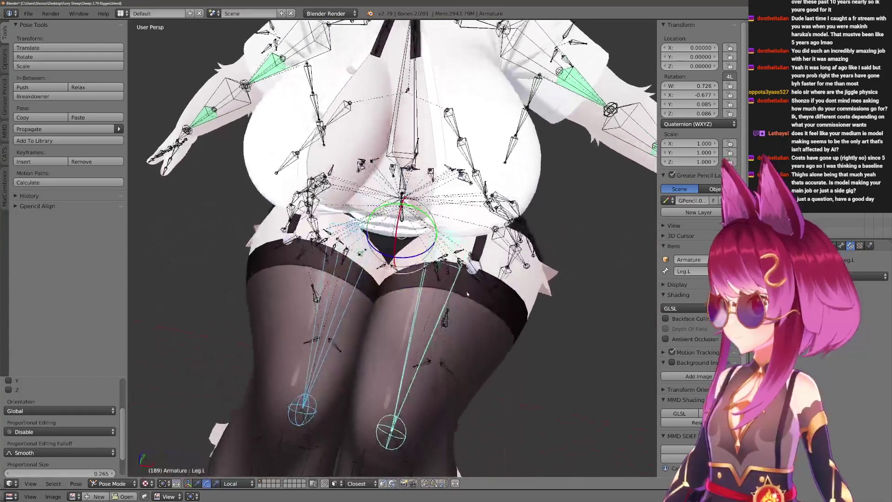
right_click(418, 313)
key("r")
mouse_move(419, 314)
middle_mouse_down()
mouse_move(377, 346)
mouse_move(418, 335)
mouse_move(394, 357)
mouse_move(462, 332)
mouse_move(363, 346)
mouse_move(412, 266)
mouse_move(433, 287)
middle_mouse_up()
left_click(418, 335)
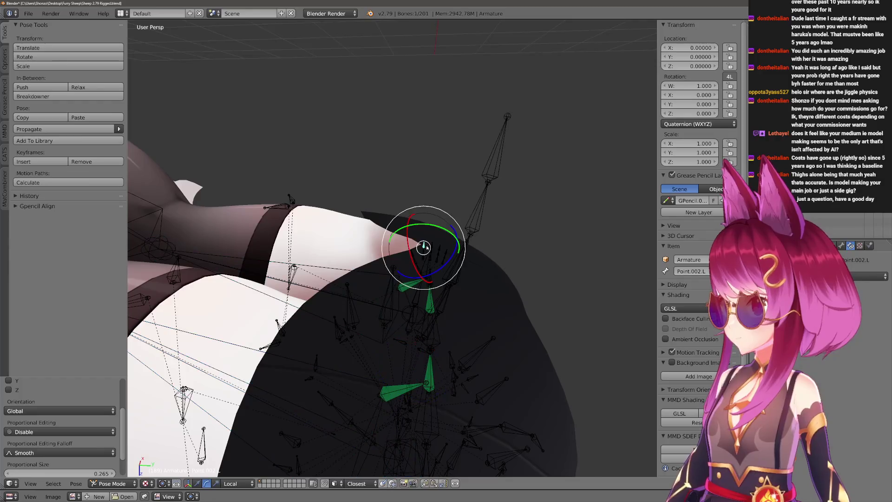
Get back into weight painting Librarian Outfit.001 with the Leg.R group active.
key("ctrl+Tab")
right_click(424, 246)
key("ctrl+Tab")
middle_click_drag(423, 235, 396, 270)
key("ctrl+Tab")
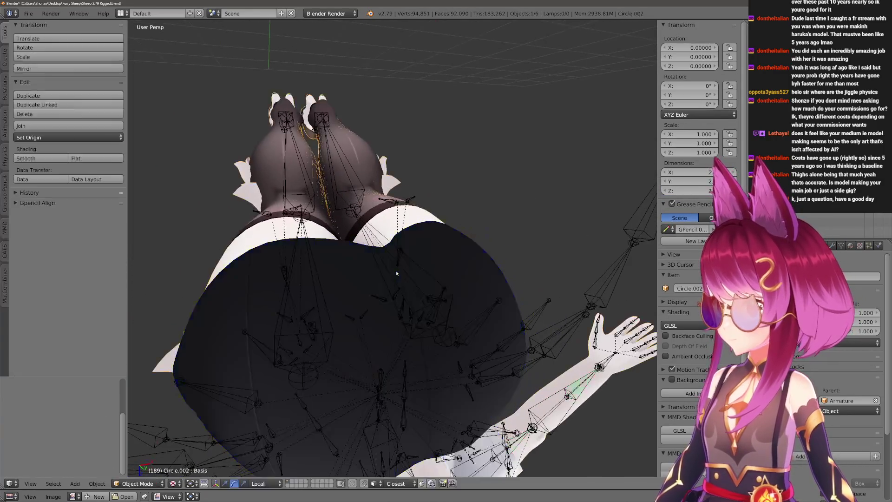
right_click(396, 270, "shift")
key("ctrl+Tab")
right_click(414, 242, "ctrl")
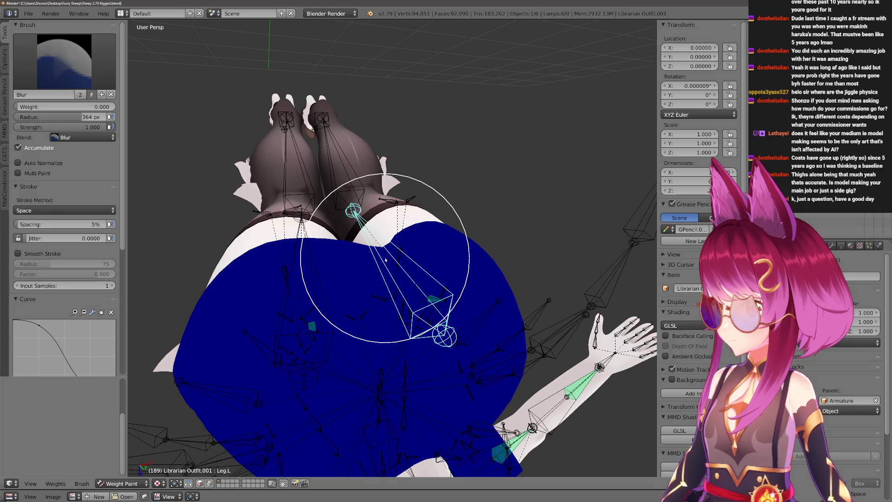
right_click(323, 267, "ctrl")
scroll(323, 268, "up", 2)
Blur the Leg.R weights over the hips in wireframe with a progressively smaller brush.
middle_click_drag(324, 267, 363, 288)
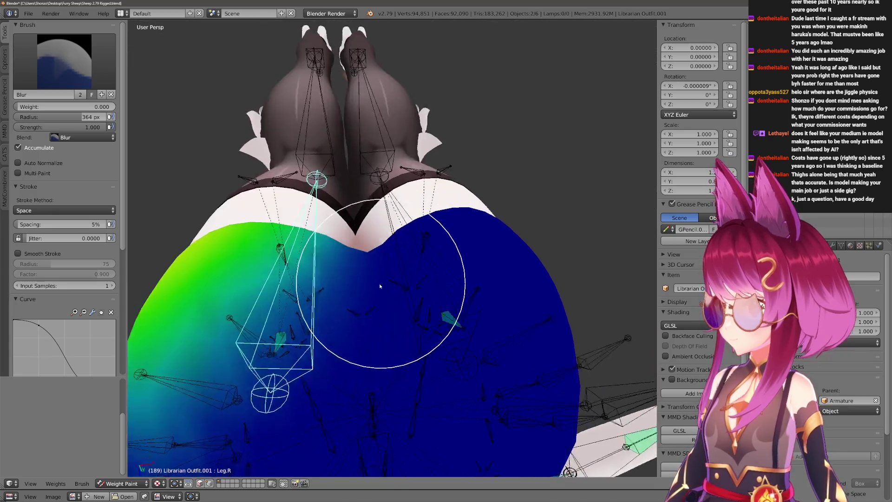
key("f")
left_click(364, 288)
key("z")
mouse_move(370, 242)
middle_mouse_down()
mouse_move(364, 265)
mouse_move(369, 243)
mouse_move(361, 240)
mouse_move(397, 200)
mouse_move(371, 234)
middle_mouse_up()
key("f")
left_click(373, 239)
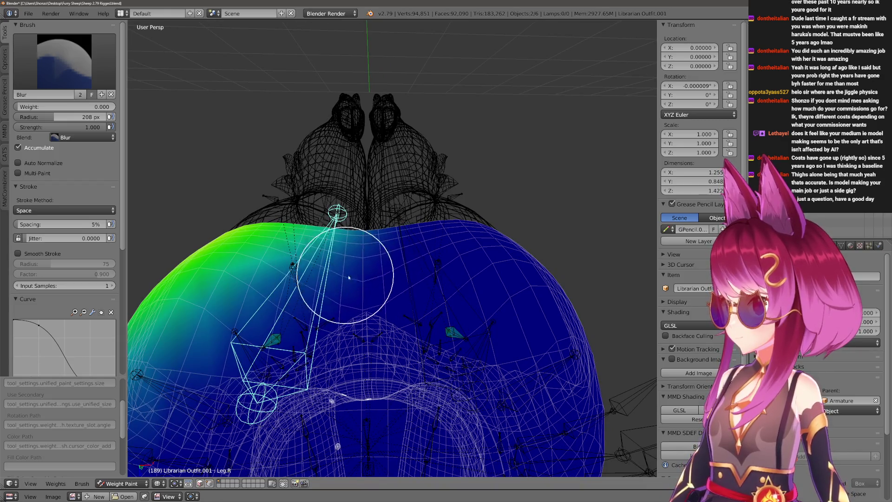
middle_click_drag(314, 277, 324, 240)
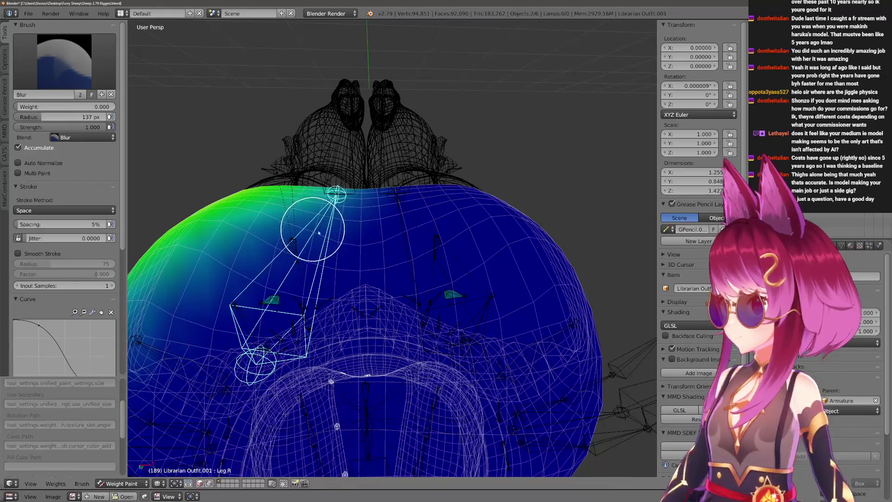
mouse_move(386, 234)
middle_mouse_down()
mouse_move(368, 278)
mouse_move(385, 282)
mouse_move(388, 314)
mouse_move(392, 124)
mouse_move(378, 481)
mouse_move(427, 285)
mouse_move(362, 279)
middle_mouse_up()
scroll(384, 281, "up", 3)
key("ctrl+Tab")
Reset the right leg bone and swing it up with an X-axis rotation.
right_click(426, 284)
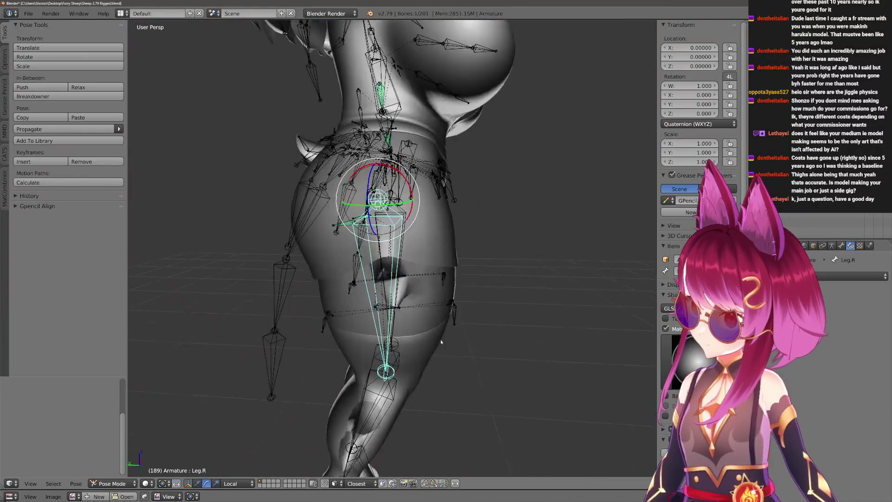
left_click_drag(363, 231, 287, 323)
key("alt+r")
middle_click_drag(286, 323, 447, 333)
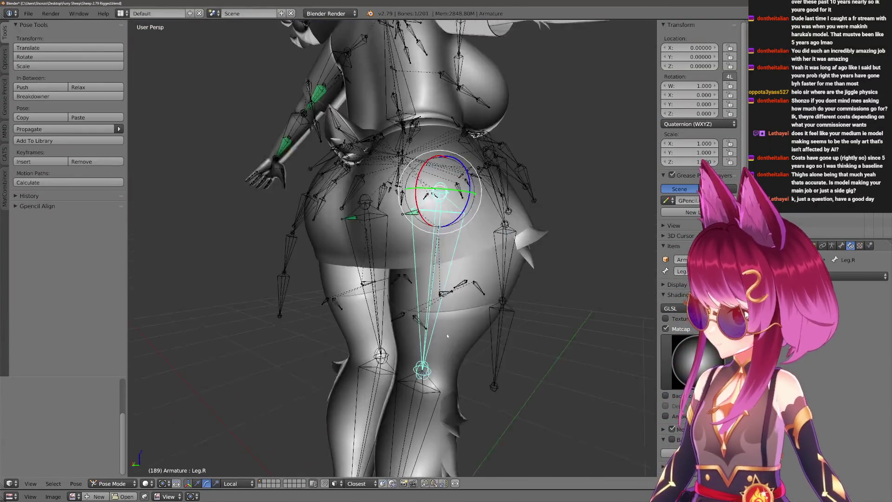
key("r")
key("x")
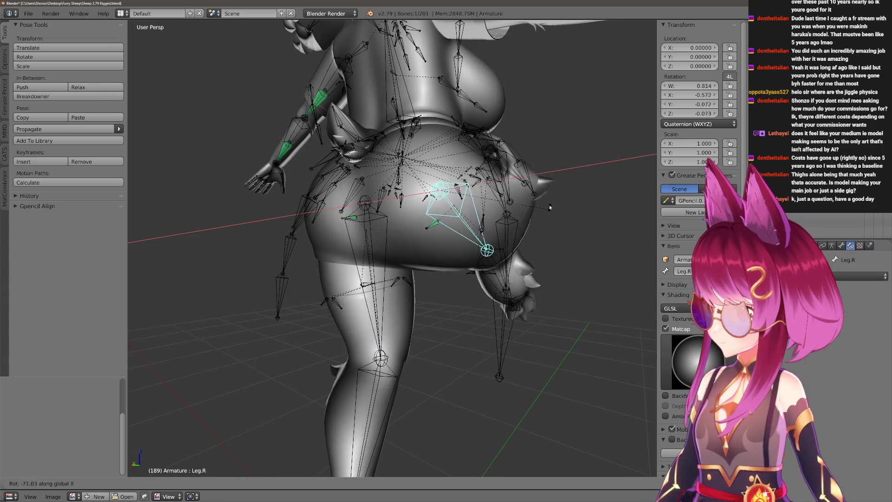
middle_click_drag(550, 167, 378, 268)
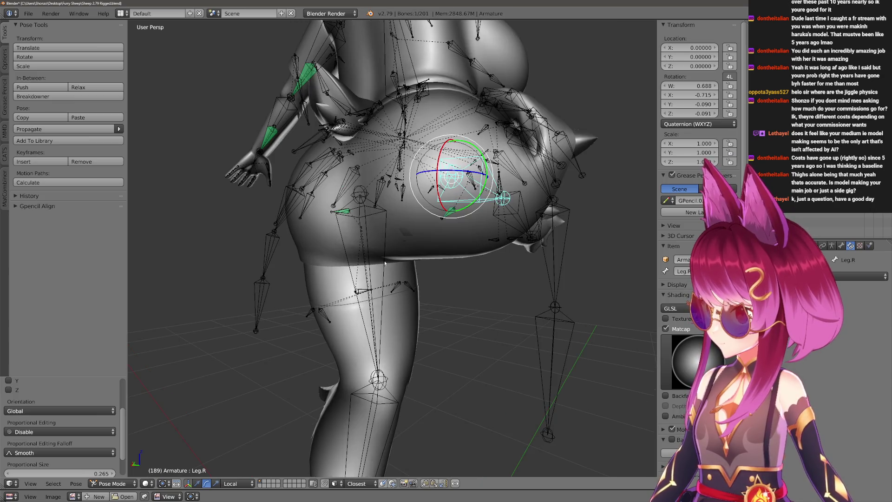
Swing the left leg up on the X axis too, then return to weight painting the outfit.
right_click(385, 263)
key("r")
key("x")
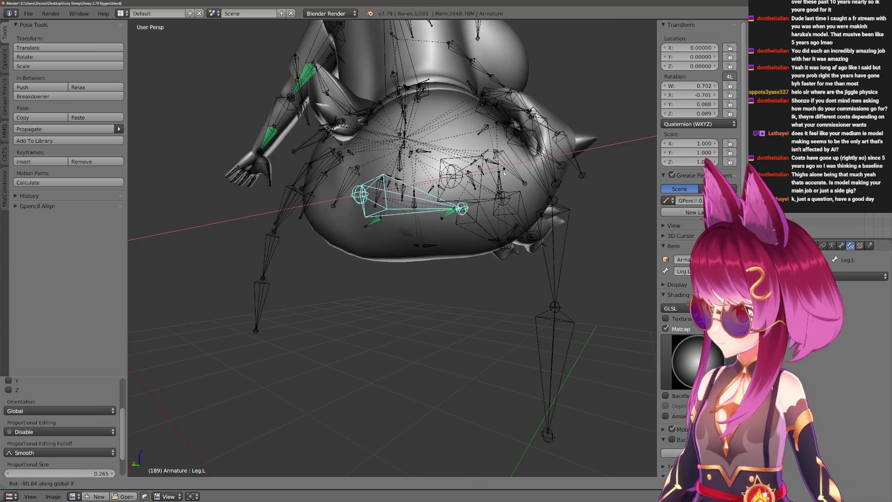
left_click(426, 276)
scroll(426, 276, "up", 4)
mouse_move(425, 277)
middle_mouse_down()
mouse_move(446, 293)
mouse_move(454, 348)
mouse_move(428, 249)
middle_mouse_up()
key("ctrl+Tab")
scroll(460, 300, "up", 2)
Make Booty.R the active group and enlarge the Draw brush.
right_click(432, 239)
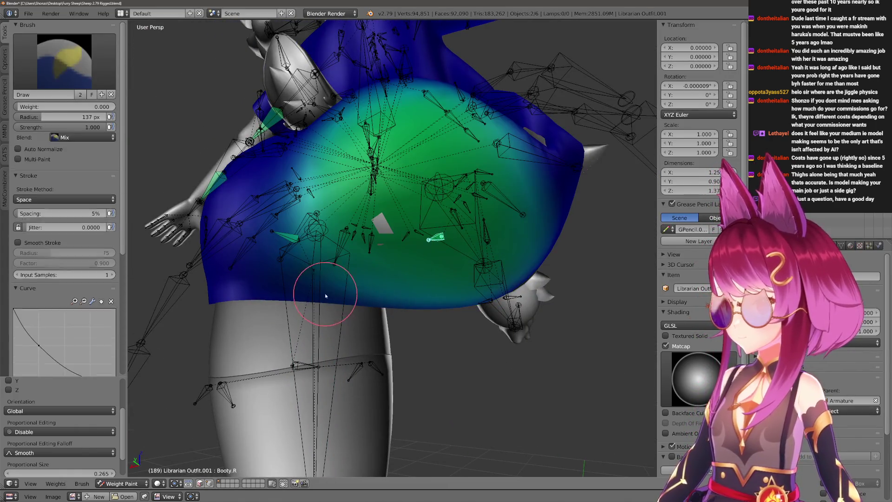
key("f")
left_click(362, 282)
scroll(376, 286, "down", 2)
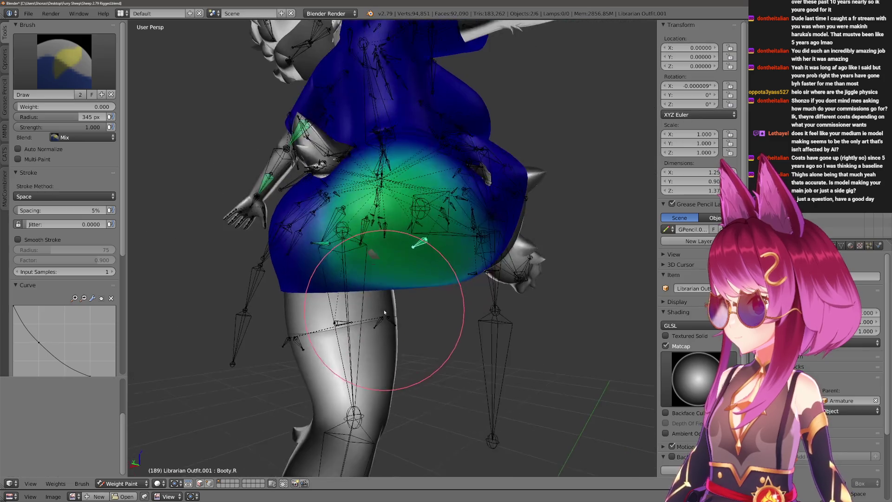
mouse_move(456, 234)
middle_mouse_down()
mouse_move(418, 251)
mouse_move(408, 300)
middle_mouse_up()
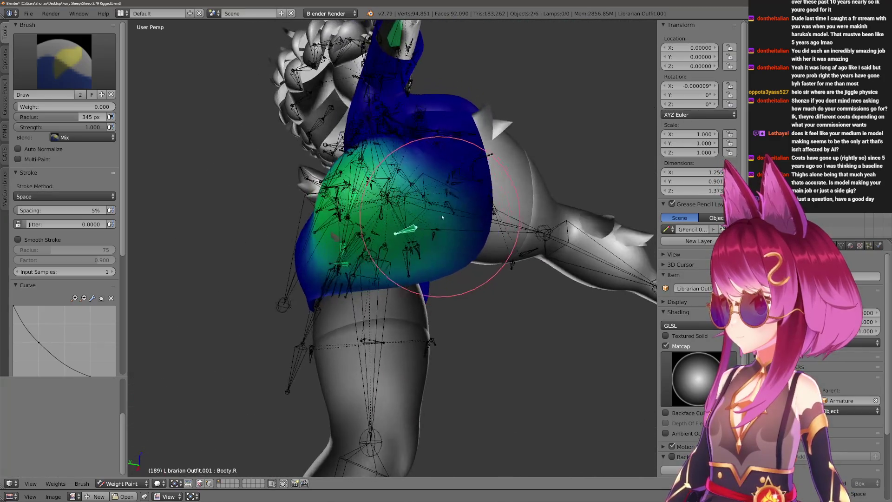
Paint Leg.R weights onto the skirt's side with a larger brush.
right_click(407, 348)
mouse_move(408, 349)
middle_mouse_down()
mouse_move(374, 273)
mouse_move(303, 263)
middle_mouse_up()
key("f")
left_click(390, 272)
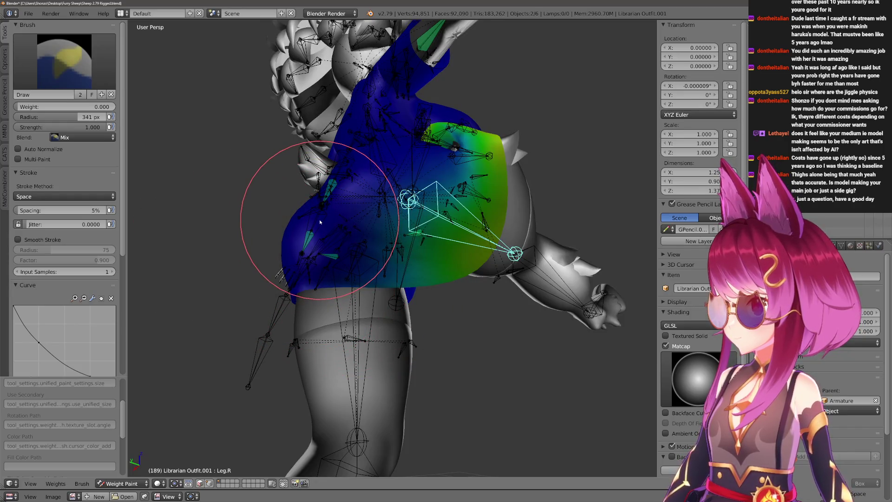
mouse_move(319, 222)
middle_mouse_down()
mouse_move(346, 249)
mouse_move(368, 378)
middle_mouse_up()
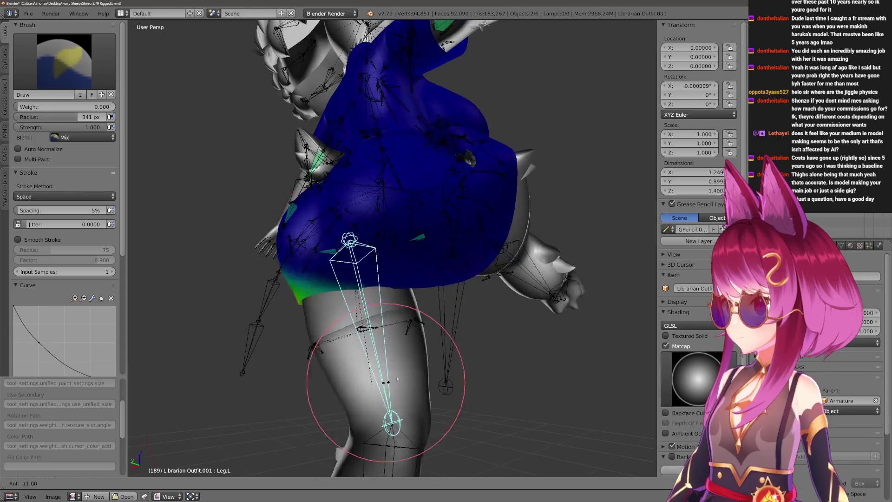
Leave weight painting and pick the armature's Leg.L bone for posing.
key("r")
key("x")
mouse_move(471, 240)
middle_mouse_down()
mouse_move(494, 269)
mouse_move(458, 390)
middle_mouse_up()
key("a")
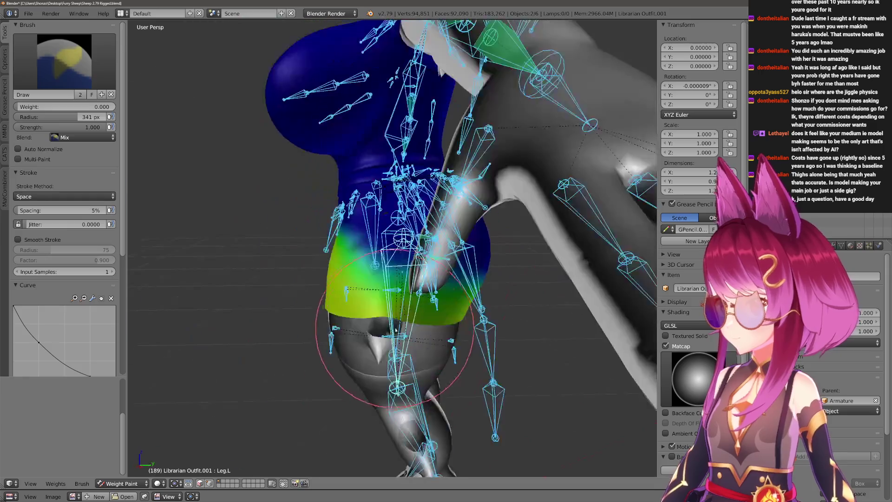
key("ctrl+Tab")
key("ctrl+Tab")
right_click(421, 258)
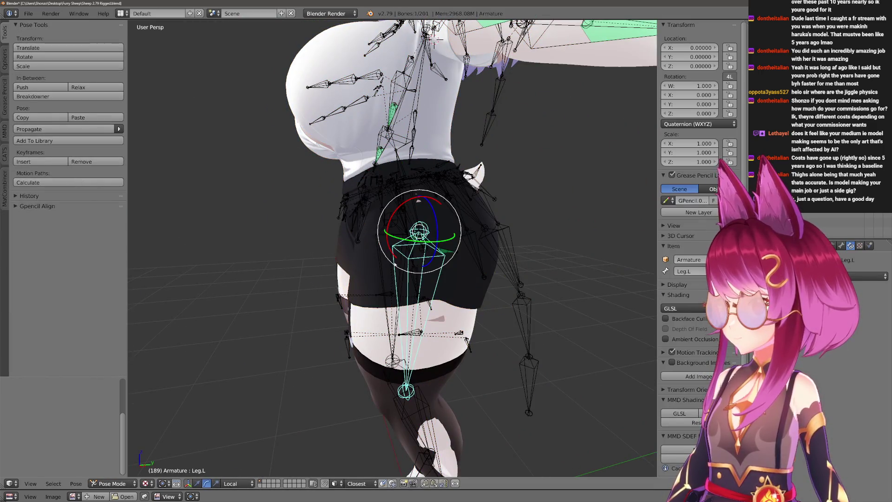
Swing the right leg on the X axis against the skirt, then select the librarian outfit mesh.
key("r")
key("x")
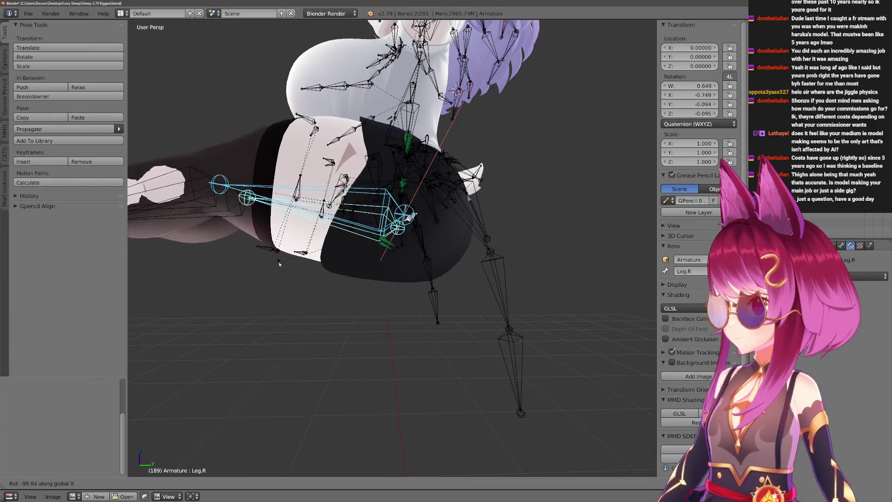
mouse_move(329, 271)
middle_mouse_down()
mouse_move(292, 273)
mouse_move(404, 292)
middle_mouse_up()
right_click(313, 277)
Select all outfit vertices, abandon an X-axis move, and return to object mode without changes.
key("Tab")
key("a")
key("g")
key("x")
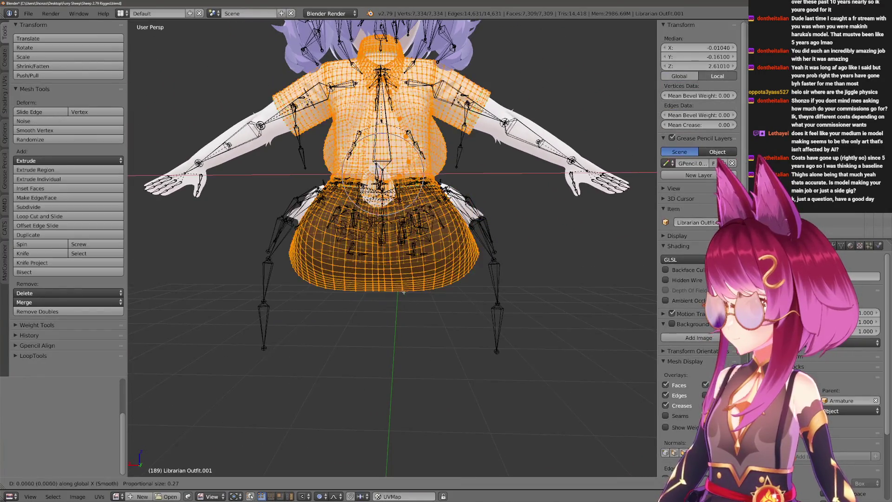
key("Escape")
mouse_move(524, 303)
middle_mouse_down()
mouse_move(454, 314)
mouse_move(426, 304)
mouse_move(450, 279)
mouse_move(458, 251)
middle_mouse_up()
key("Tab")
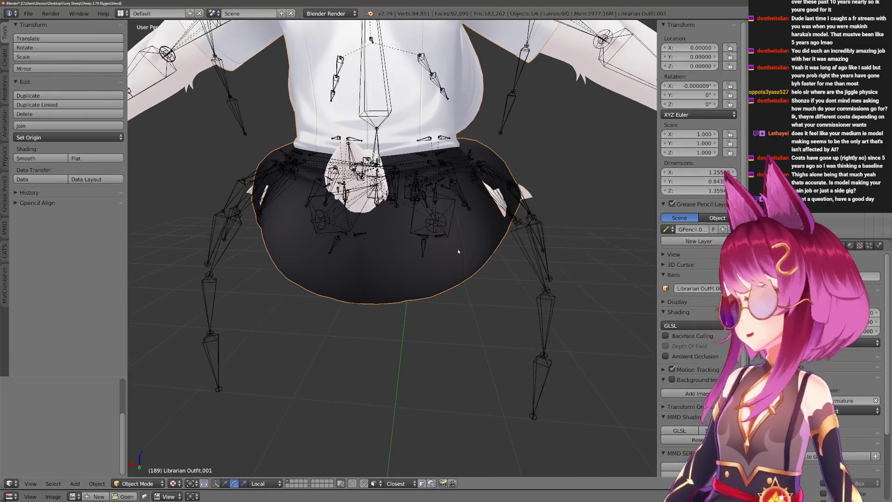
key("r")
key("Escape")
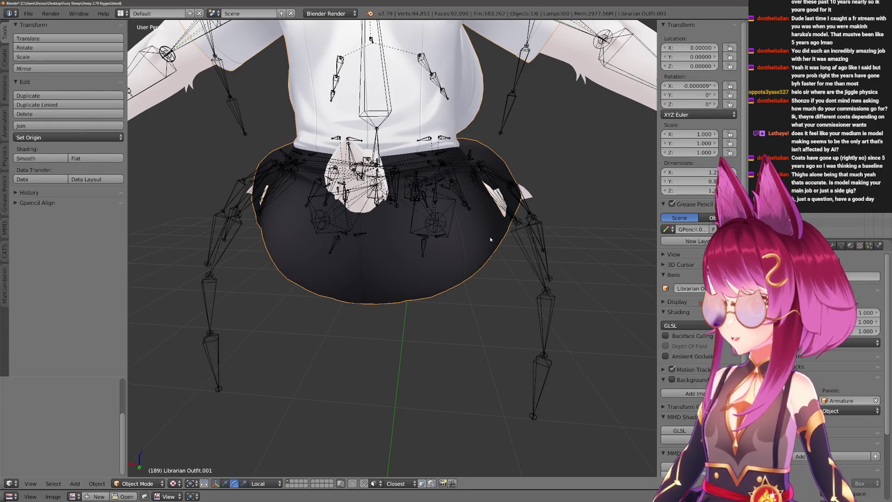
Enter weight painting on the librarian outfit with the F Subtract brush in solid shading.
right_click(452, 201)
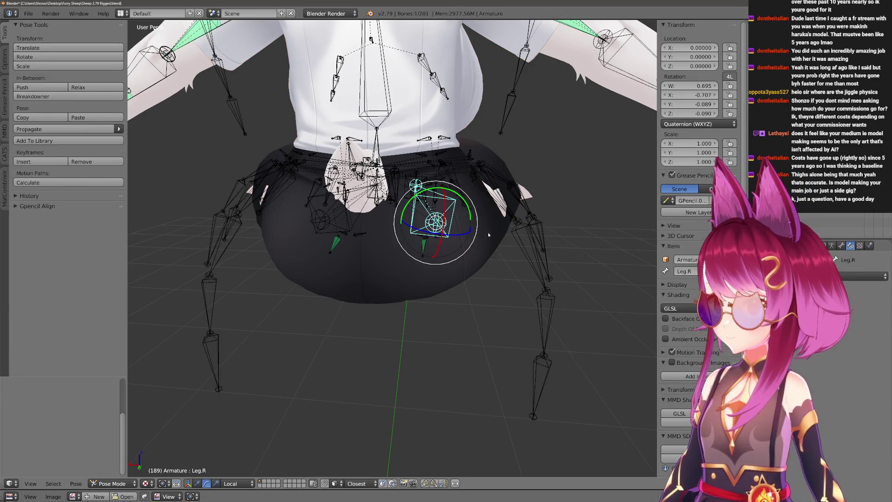
key("ctrl+Tab")
right_click(481, 230, "shift")
key("ctrl+Tab")
scroll(448, 199, "down", 5)
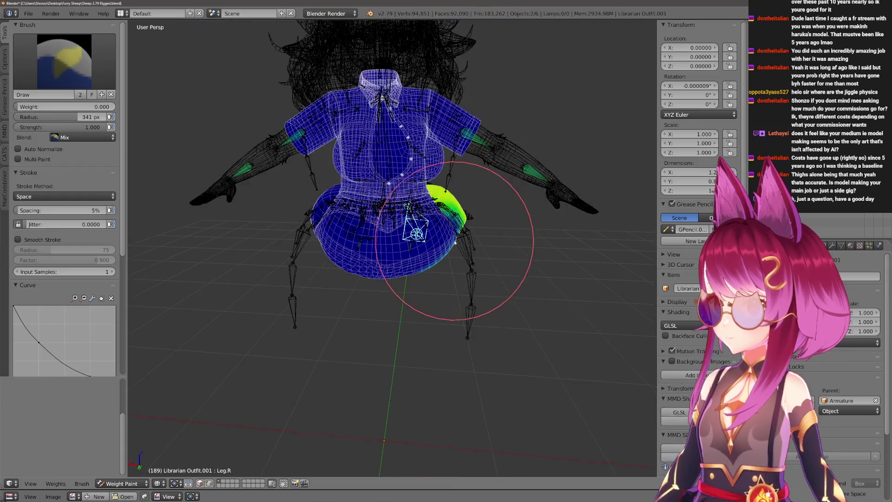
left_click(40, 68)
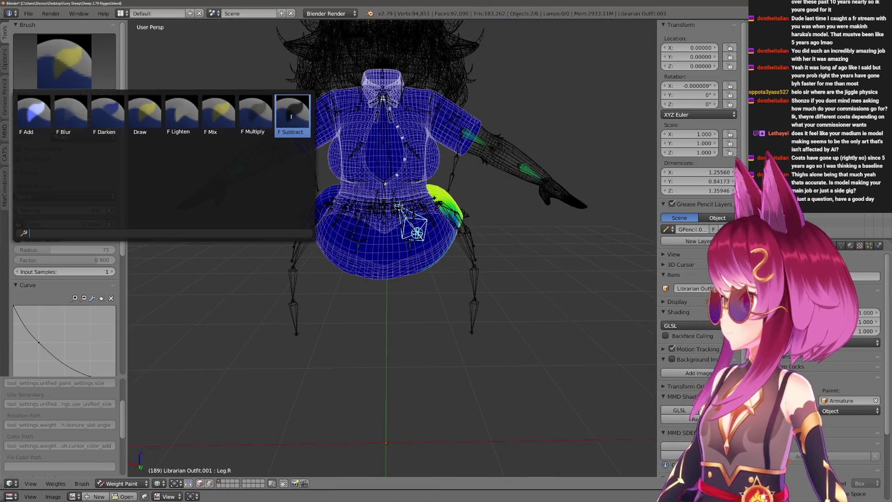
left_click(291, 116)
scroll(428, 331, "up", 3)
key("z")
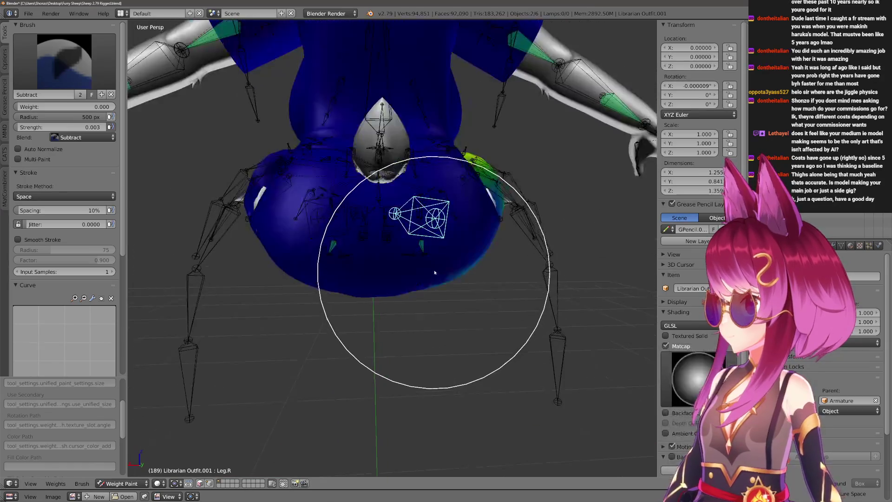
scroll(428, 331, "down", 1)
Subtract stray skirt weights for Booty.R, Thigh.R.001, Hips and Leg.R, then switch to mesh editing.
mouse_move(498, 205)
middle_mouse_down()
mouse_move(418, 288)
mouse_move(401, 284)
middle_mouse_up()
left_click(419, 289, "ctrl")
scroll(420, 240, "down", 2)
left_click(389, 223, "ctrl")
mouse_move(389, 223)
middle_mouse_down()
mouse_move(411, 252)
mouse_move(432, 230)
middle_mouse_up()
scroll(432, 218, "down", 3)
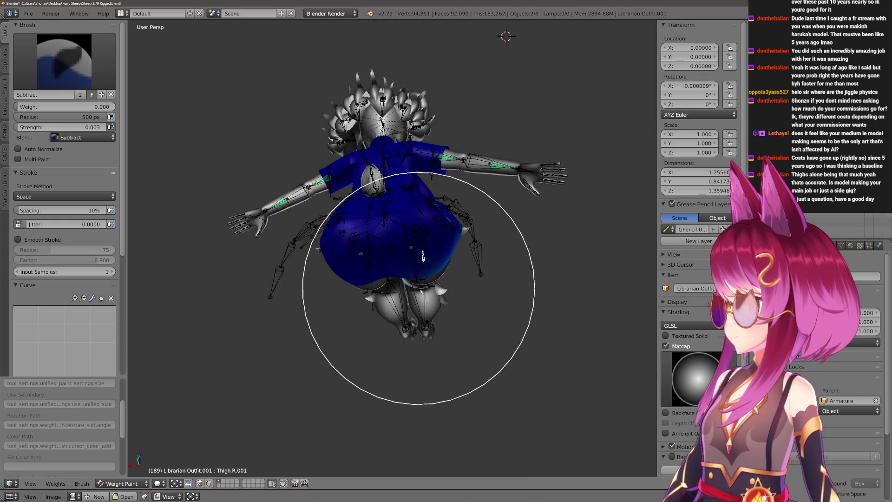
scroll(426, 242, "up", 3)
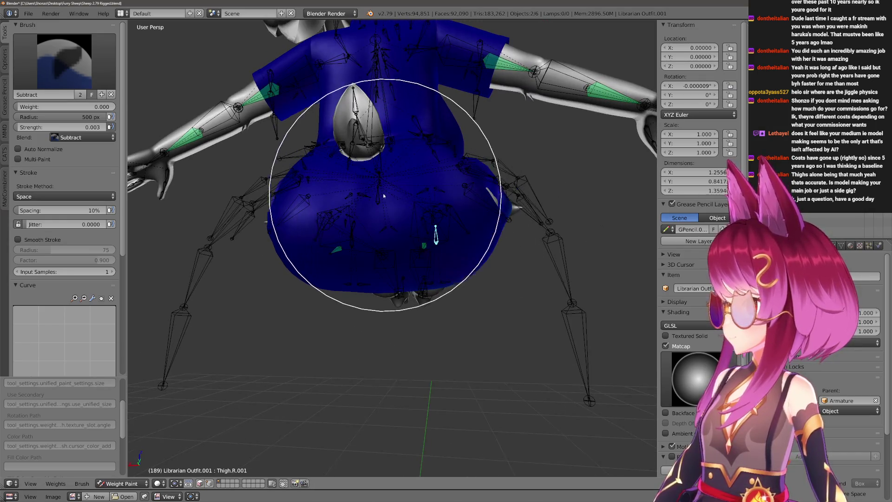
left_click(428, 209, "ctrl")
mouse_move(428, 209)
middle_mouse_down()
mouse_move(470, 248)
mouse_move(479, 199)
mouse_move(462, 239)
mouse_move(451, 197)
mouse_move(378, 169)
mouse_move(408, 174)
mouse_move(369, 248)
mouse_move(335, 200)
mouse_move(330, 218)
mouse_move(312, 172)
mouse_move(272, 189)
mouse_move(265, 178)
mouse_move(353, 265)
mouse_move(352, 309)
mouse_move(320, 228)
middle_mouse_up()
key("f")
left_click(484, 309)
left_click(453, 239, "ctrl")
key("Tab")
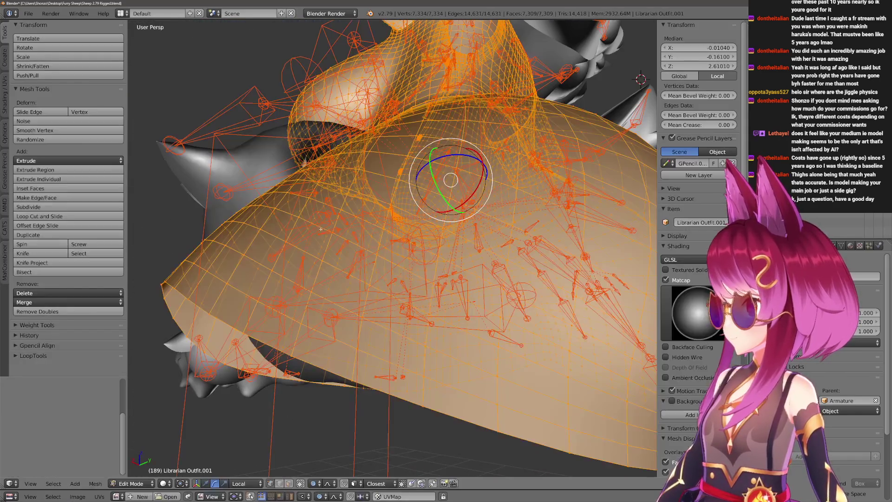
Inspect a single skirt vertex in Edit Mode, cancel an Alt+S push, and resume weight painting Leg.R.
key("Tab")
mouse_move(199, 239)
middle_mouse_down()
mouse_move(200, 249)
mouse_move(372, 243)
middle_mouse_up()
key("Tab")
right_click(372, 243)
key("alt+s")
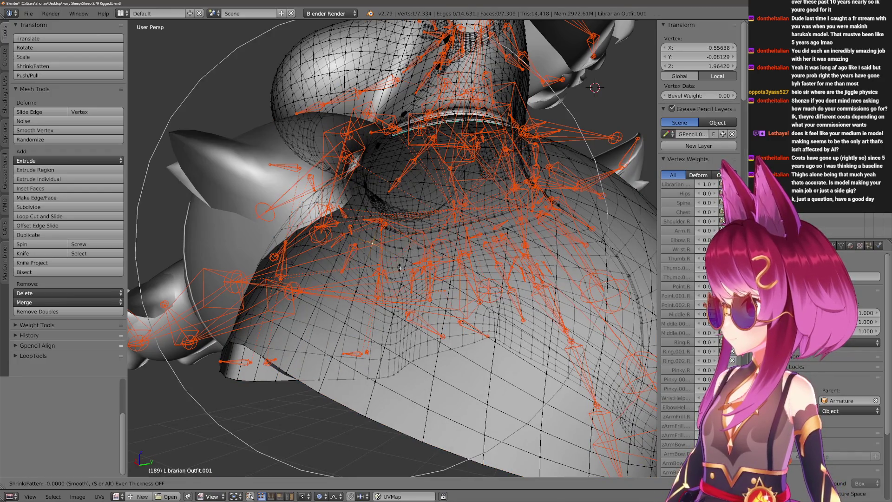
key("Escape")
key("Tab")
mouse_move(389, 289)
middle_mouse_down()
mouse_move(369, 269)
mouse_move(395, 293)
mouse_move(386, 301)
mouse_move(454, 308)
mouse_move(409, 299)
mouse_move(428, 288)
mouse_move(448, 318)
mouse_move(428, 308)
mouse_move(477, 304)
mouse_move(478, 339)
mouse_move(299, 295)
mouse_move(418, 255)
mouse_move(367, 277)
middle_mouse_up()
Rotate the right leg bone around X to test how the skirt deforms.
key("r")
key("x")
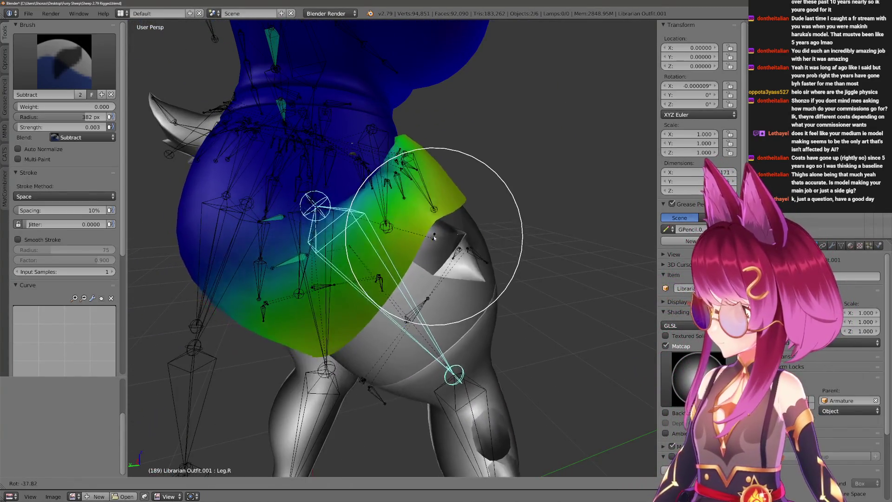
left_click(440, 203)
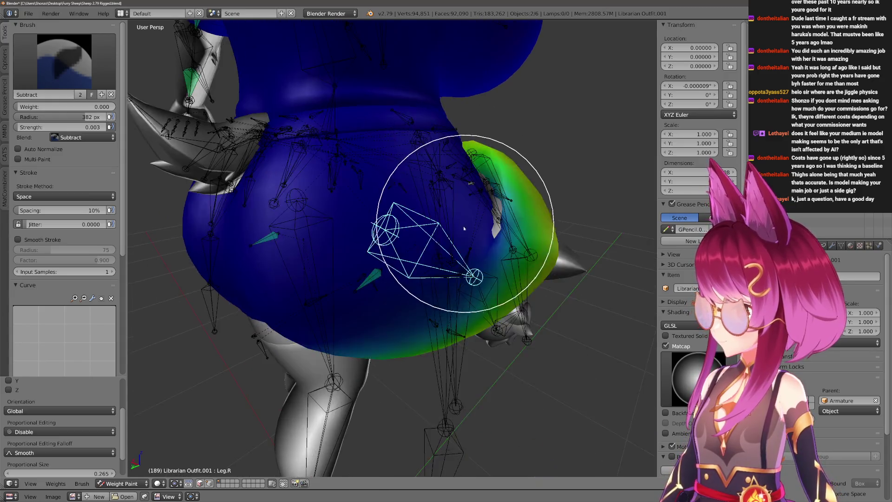
scroll(449, 272, "up", 5)
mouse_move(491, 242)
middle_mouse_down()
mouse_move(379, 368)
mouse_move(397, 358)
mouse_move(444, 293)
mouse_move(374, 270)
middle_mouse_up()
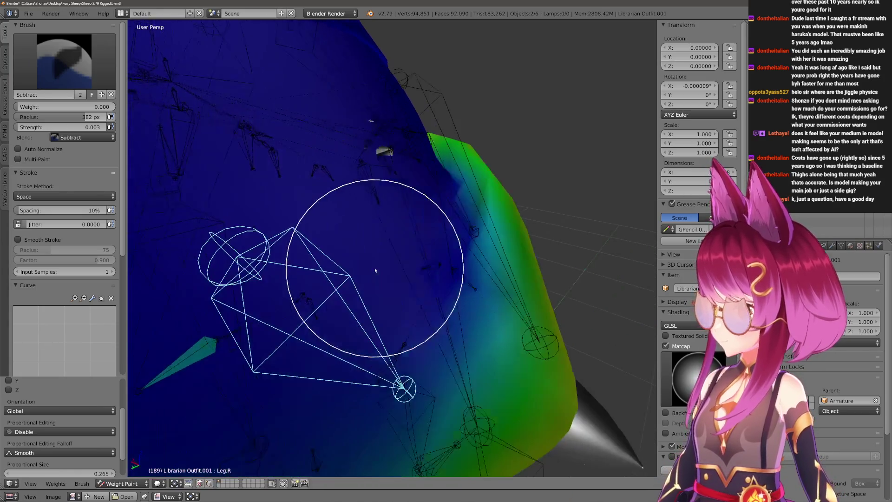
mouse_move(447, 276)
middle_mouse_down()
mouse_move(454, 265)
mouse_move(468, 383)
mouse_move(384, 336)
mouse_move(342, 272)
mouse_move(349, 318)
mouse_move(319, 328)
mouse_move(398, 274)
middle_mouse_up()
key("r")
key("x")
Blur the Leg.R weights on the skirt with a smaller brush radius.
key("f")
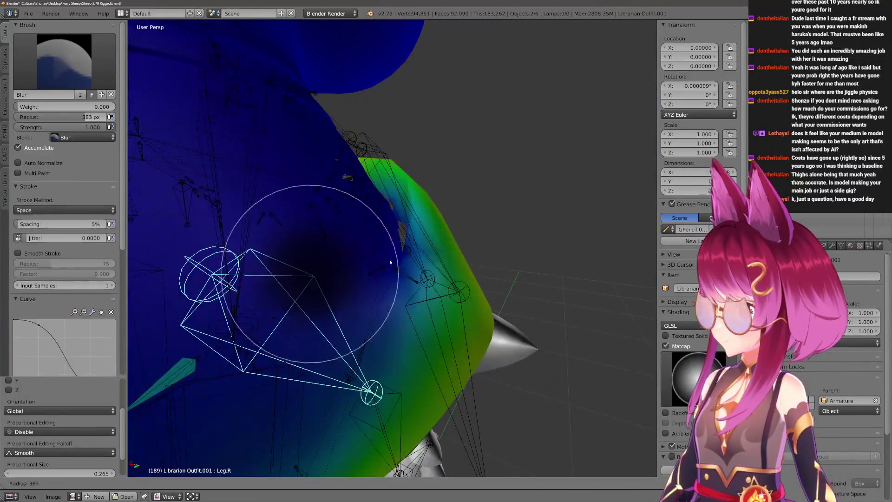
left_click(361, 271)
key("f")
left_click(392, 215)
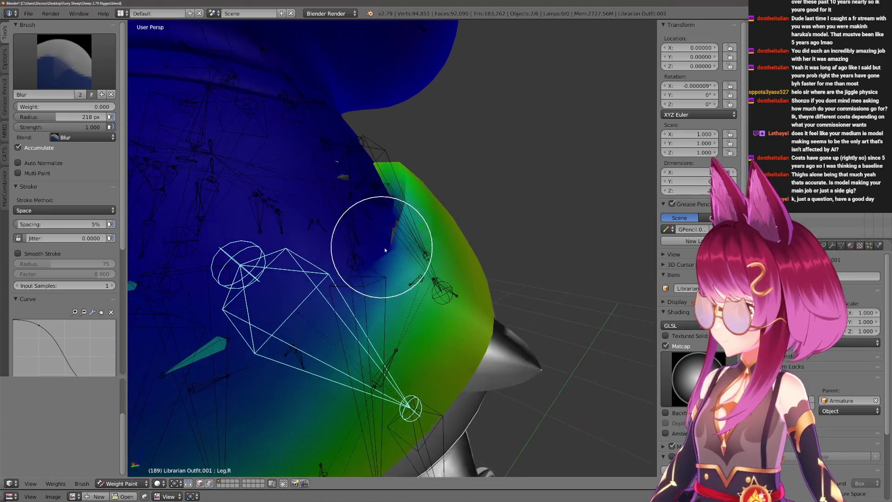
scroll(384, 235, "up", 2)
scroll(405, 227, "down", 3)
mouse_move(439, 209)
middle_mouse_down()
mouse_move(398, 209)
mouse_move(428, 229)
mouse_move(392, 275)
mouse_move(411, 280)
middle_mouse_up()
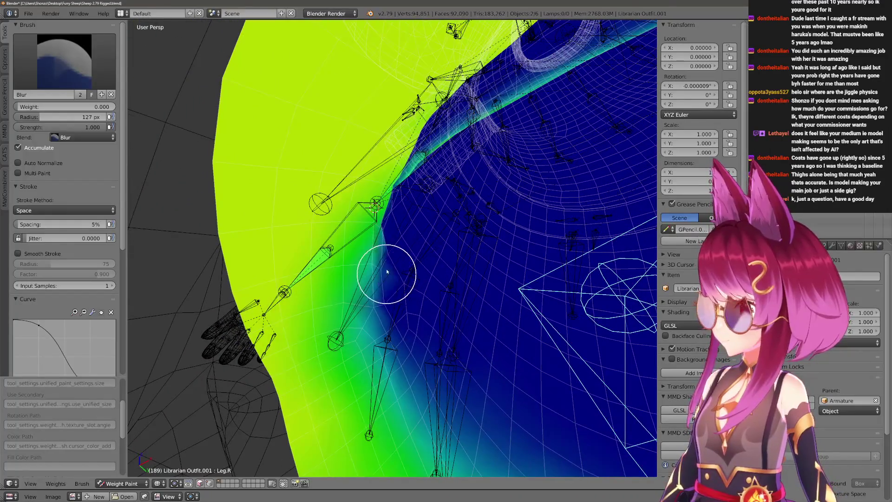
mouse_move(404, 183)
middle_mouse_down()
mouse_move(408, 171)
mouse_move(453, 202)
mouse_move(417, 186)
middle_mouse_up()
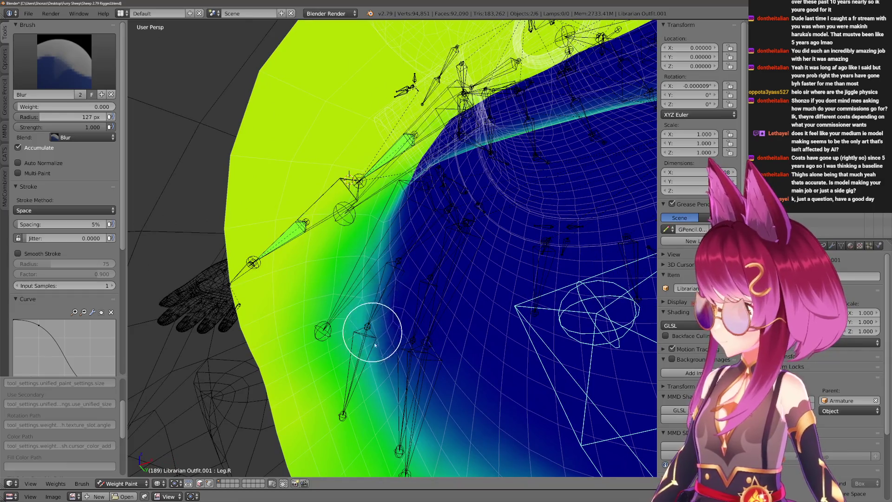
middle_click_drag(374, 345, 342, 342)
scroll(342, 342, "down", 3)
scroll(359, 388, "down", 2)
middle_click_drag(358, 389, 383, 338)
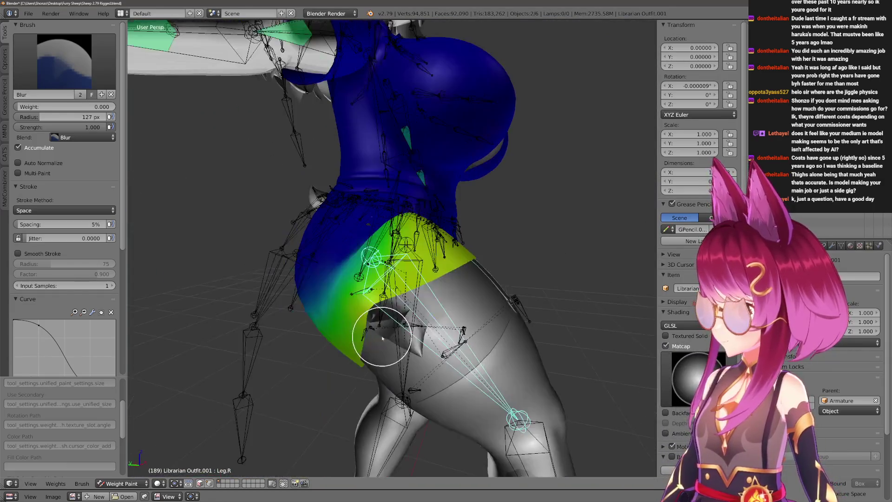
Rotate the leg bone around X again to check the blurred gradient at the hip.
key("r")
key("x")
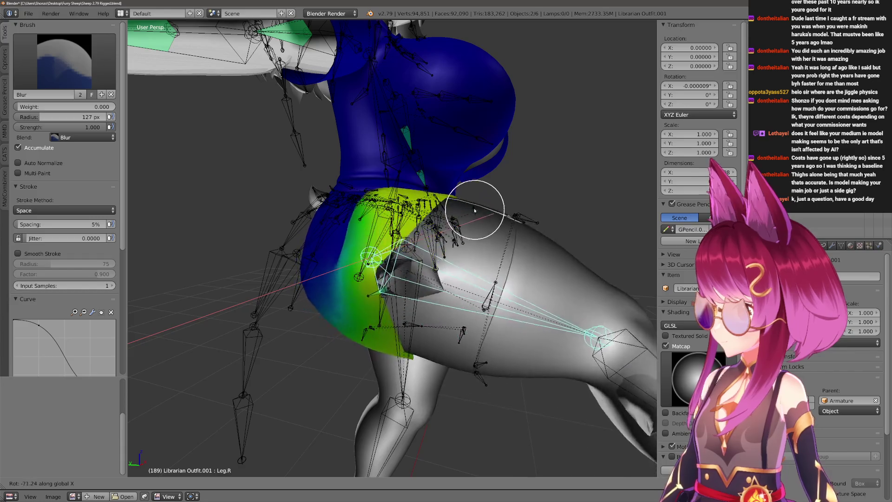
left_click(475, 210)
mouse_move(453, 265)
middle_mouse_down()
mouse_move(428, 336)
mouse_move(425, 310)
middle_mouse_up()
mouse_move(364, 393)
middle_mouse_down()
mouse_move(321, 311)
mouse_move(358, 298)
mouse_move(379, 428)
mouse_move(358, 330)
middle_mouse_up()
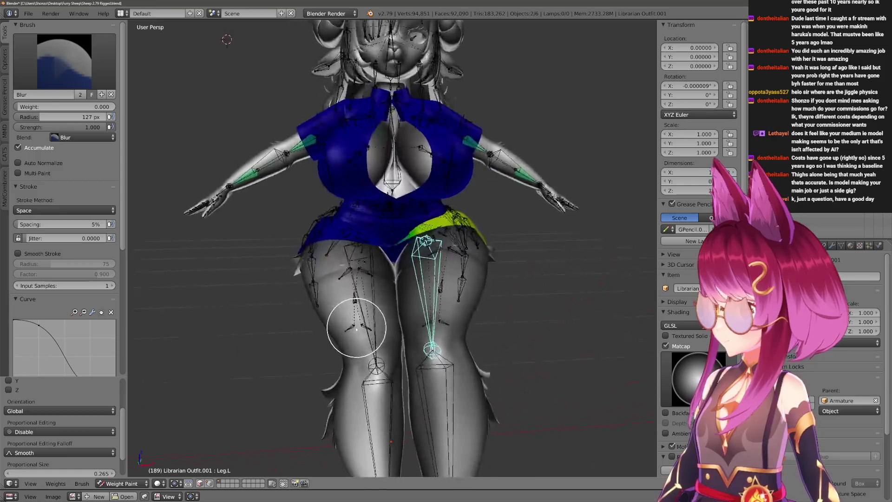
scroll(419, 271, "up", 3)
scroll(401, 298, "up", 2)
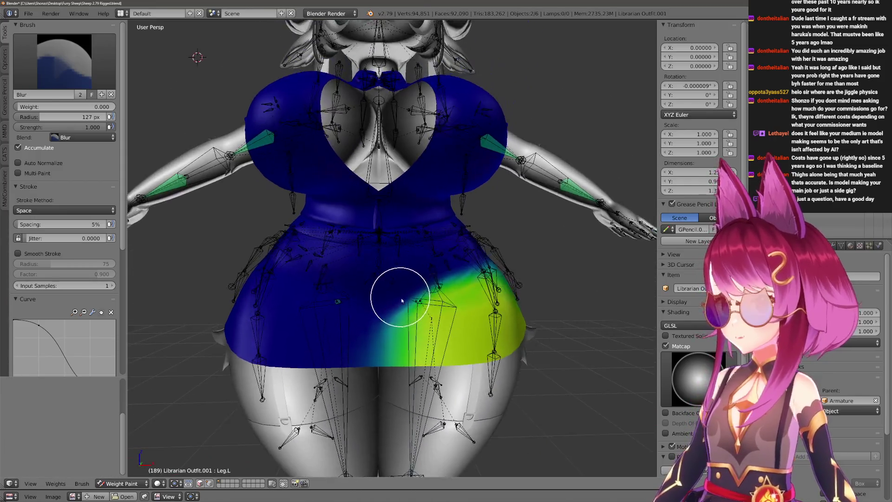
scroll(401, 298, "up", 2)
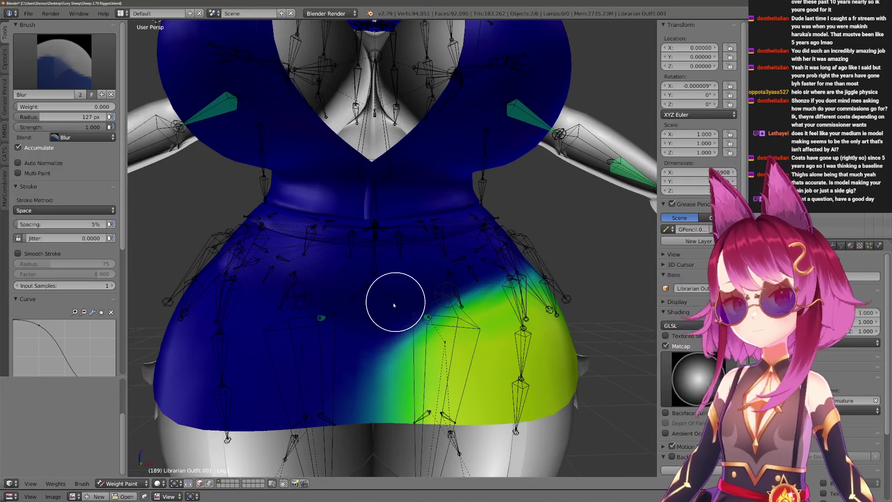
scroll(393, 302, "down", 4)
scroll(378, 369, "down", 1)
scroll(328, 325, "up", 1)
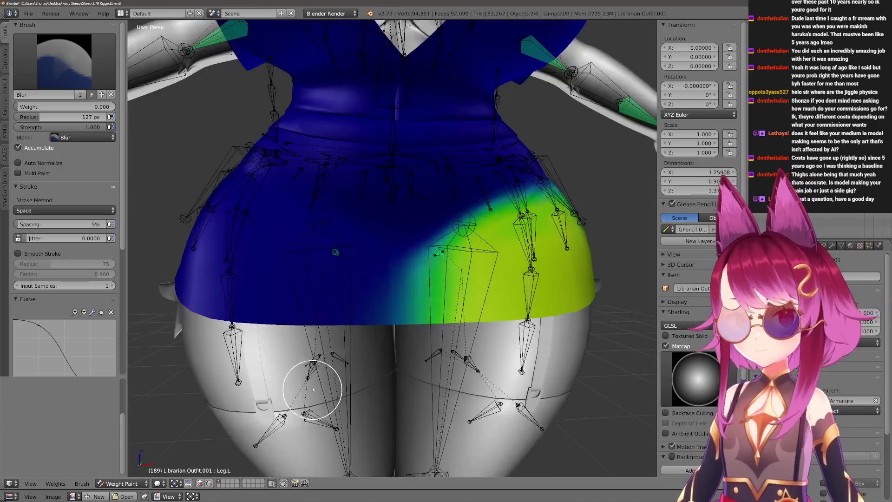
scroll(300, 369, "up", 1)
scroll(348, 349, "up", 1)
scroll(399, 316, "up", 1)
Toggle between object mode and weight painting to review the Leg.L gradient on the skirt.
key("ctrl+Tab")
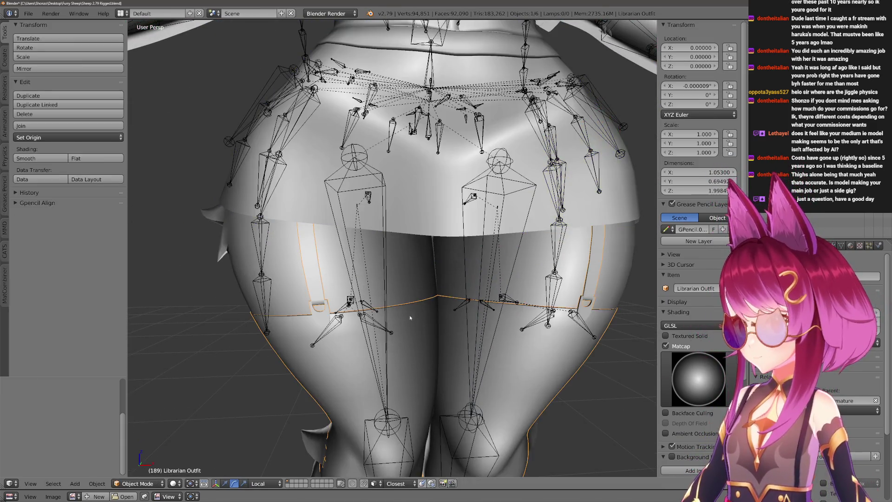
scroll(445, 277, "up", 1)
scroll(446, 276, "up", 1)
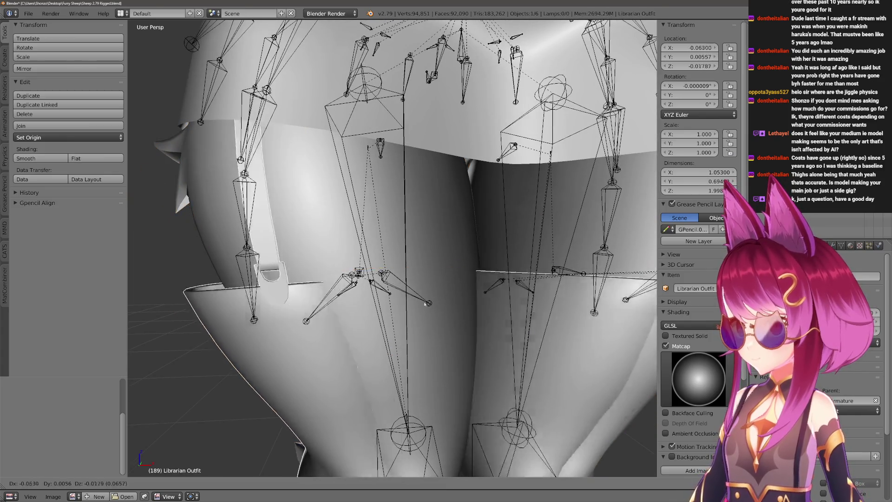
scroll(453, 317, "down", 1)
scroll(456, 321, "down", 1)
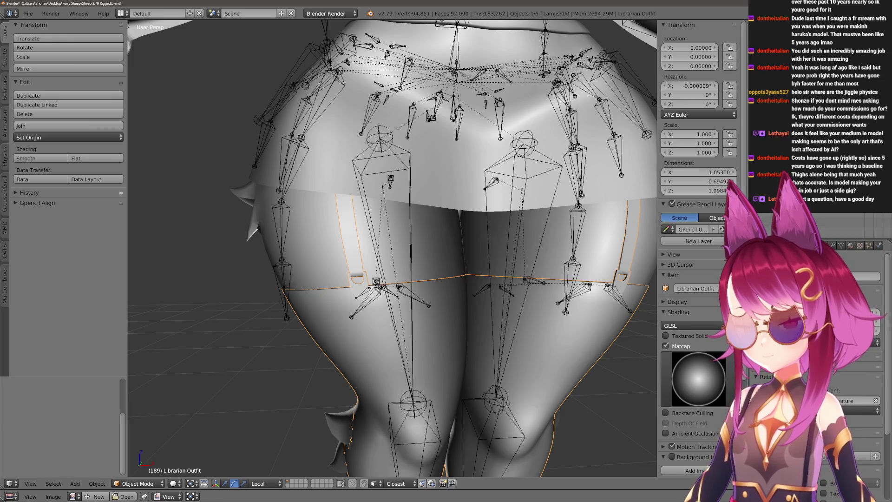
key("ctrl+Tab")
scroll(503, 238, "down", 2)
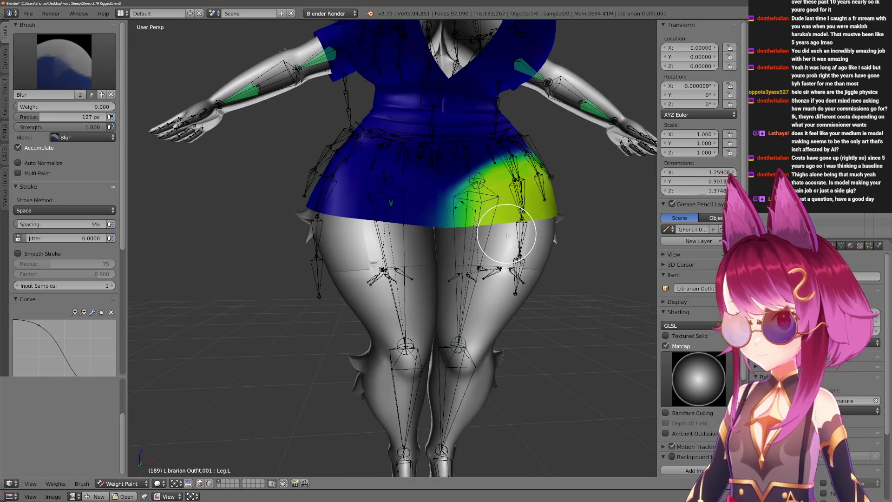
key("ctrl+Tab")
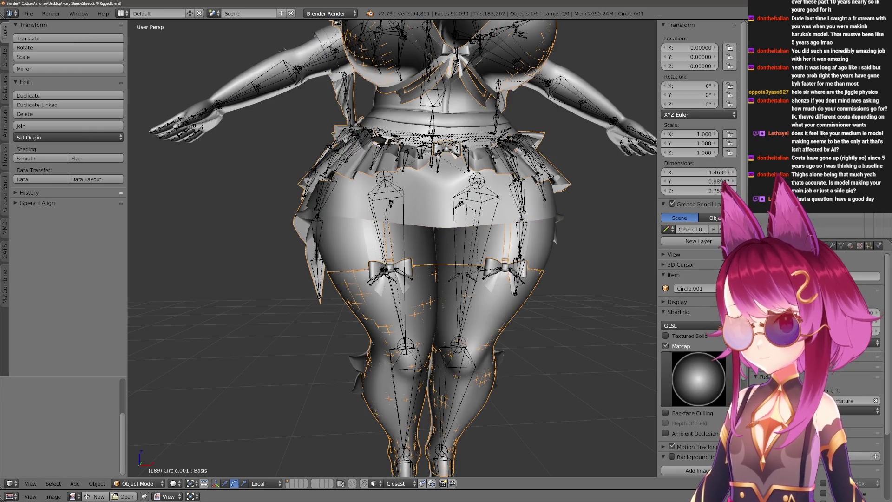
scroll(390, 251, "down", 2)
Show textured shading and hide Librarian Outfit.001 to reveal the lingerie underneath.
mouse_move(390, 251)
middle_mouse_down()
mouse_move(446, 252)
mouse_move(404, 252)
mouse_move(390, 237)
middle_mouse_up()
middle_click_drag(390, 279, 484, 310)
scroll(488, 312, "up", 2)
key("alt+z")
right_click(501, 336)
scroll(507, 361, "up", 2)
scroll(529, 365, "down", 2)
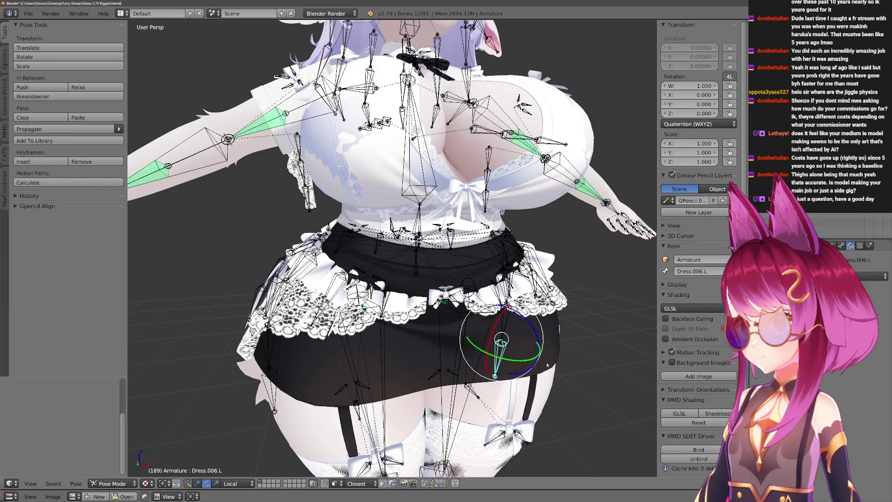
key("h")
scroll(530, 366, "down", 2)
right_click(515, 348)
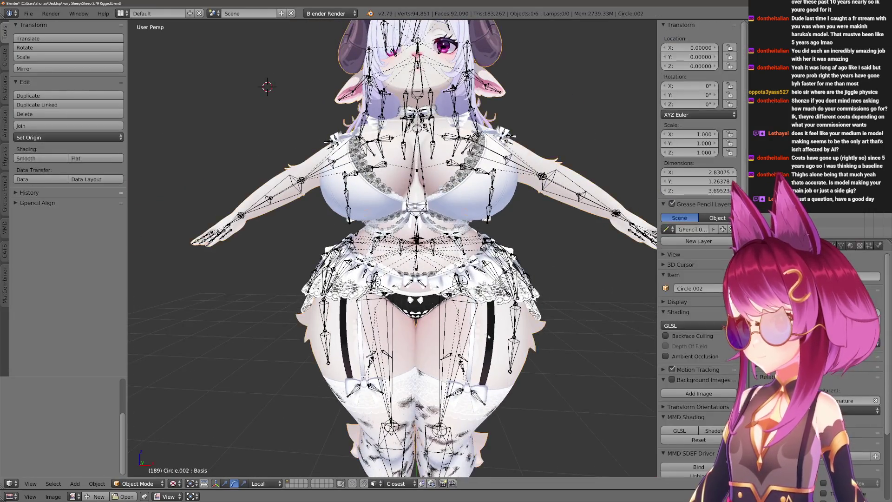
middle_click_drag(515, 348, 510, 335)
key("h")
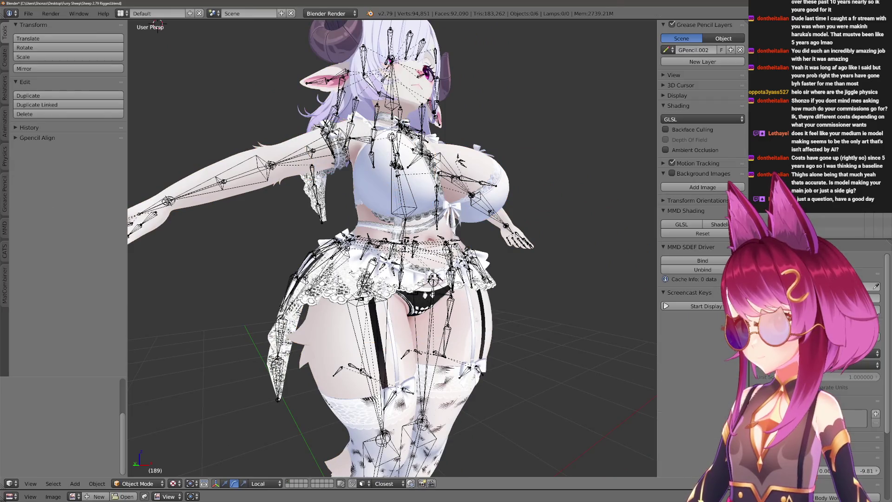
In Edit Mode on Circle.001, select the bra and its chest bows as linked geometry.
mouse_move(391, 251)
middle_mouse_down()
mouse_move(446, 250)
mouse_move(390, 252)
mouse_move(418, 251)
middle_mouse_up()
key("h")
scroll(391, 251, "up", 2)
scroll(391, 251, "up", 2)
key("alt+h")
key("Tab")
scroll(391, 251, "up", 2)
scroll(390, 251, "up", 2)
key("l")
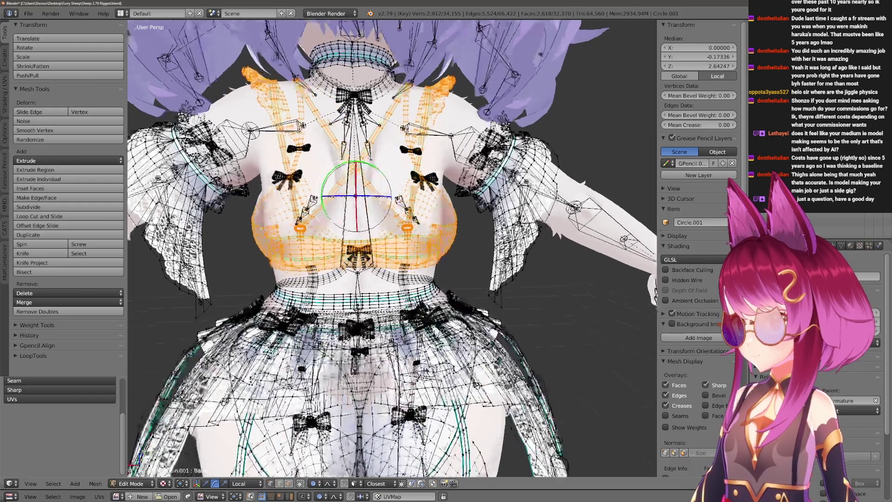
middle_click_drag(390, 251, 418, 230)
scroll(390, 252, "up", 3)
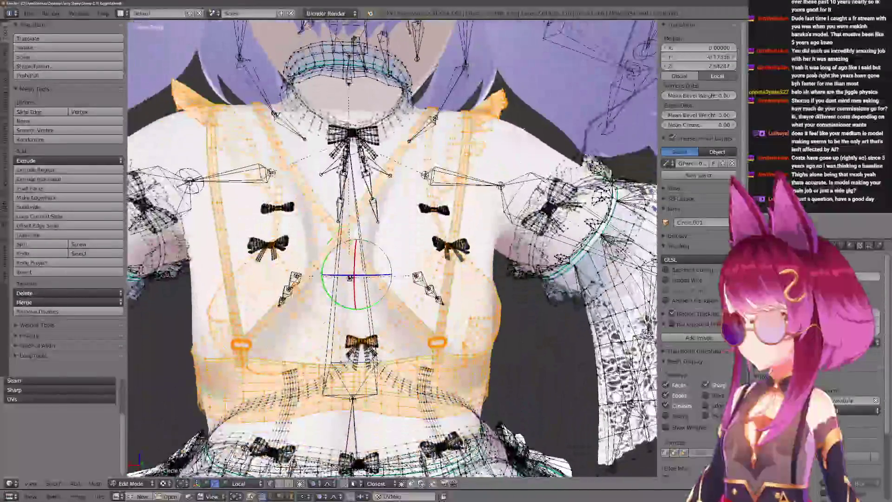
key("l")
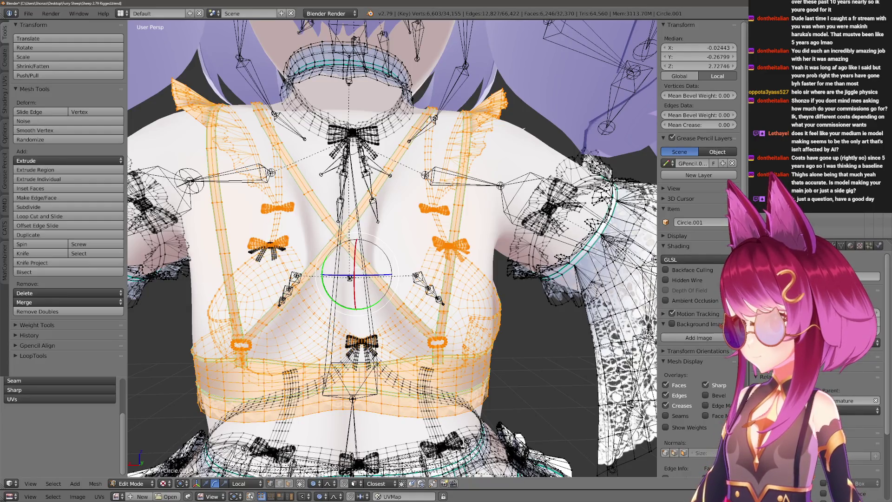
scroll(390, 252, "down", 5)
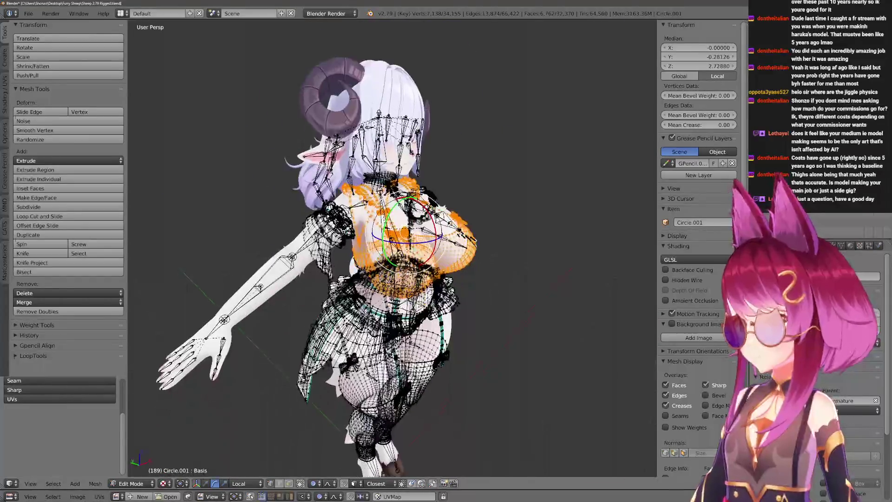
scroll(197, 80, "up", 4)
middle_click_drag(391, 251, 391, 209, "shift")
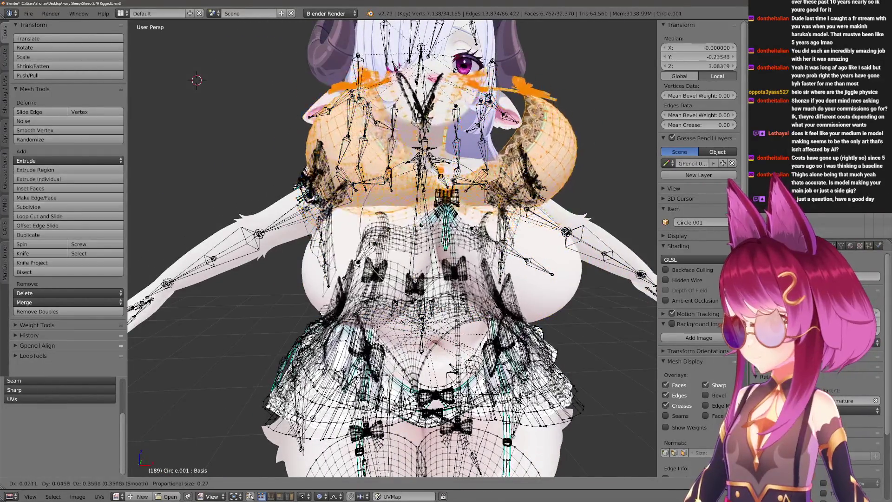
scroll(391, 251, "up", 2)
middle_click_drag(391, 251, 432, 230)
mouse_move(391, 251)
middle_mouse_down()
mouse_move(327, 248)
mouse_move(390, 222)
middle_mouse_up()
scroll(390, 250, "up", 2)
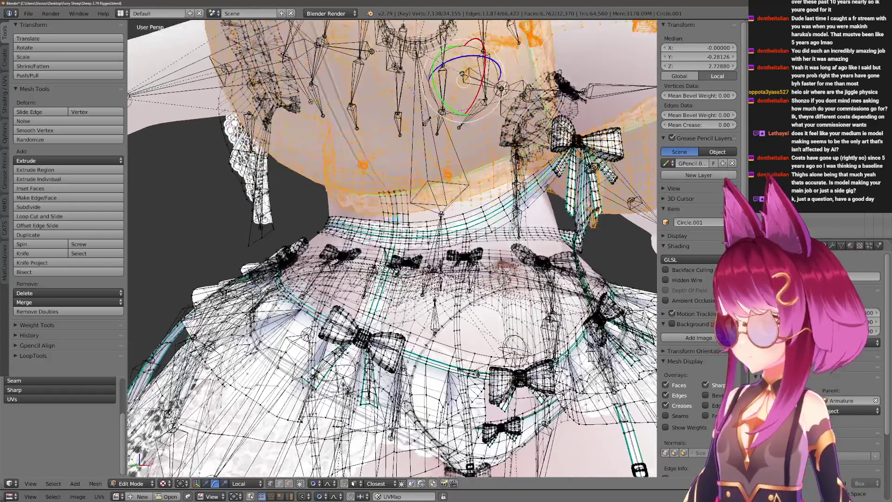
middle_click_drag(391, 252, 369, 230)
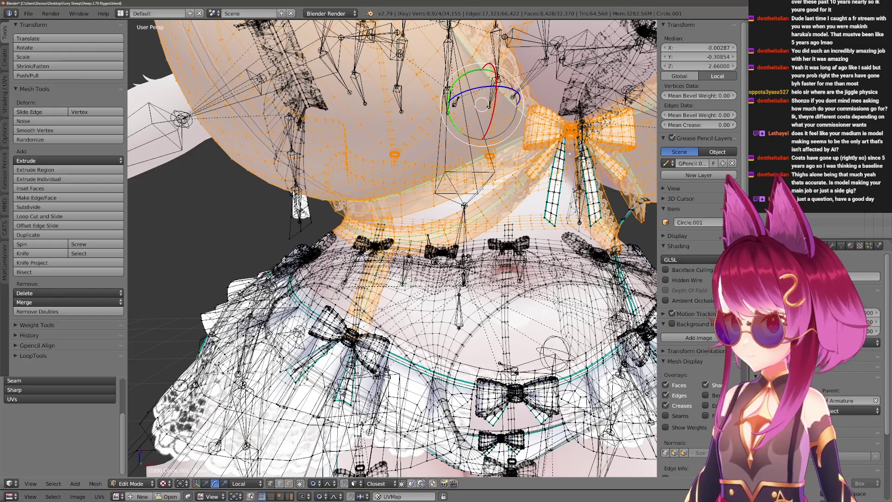
middle_click_drag(390, 250, 363, 223)
scroll(414, 368, "down", 4)
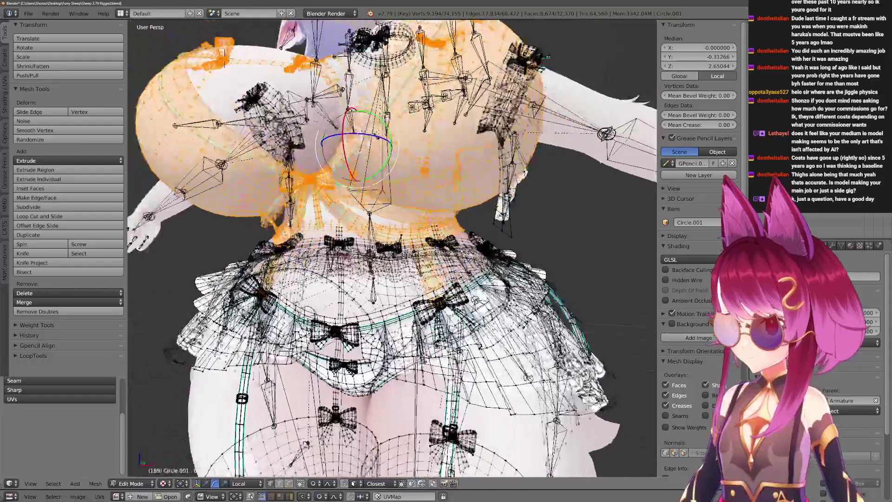
middle_click_drag(415, 367, 408, 355)
scroll(408, 356, "up", 3)
scroll(397, 341, "up", 3)
scroll(391, 251, "down", 2)
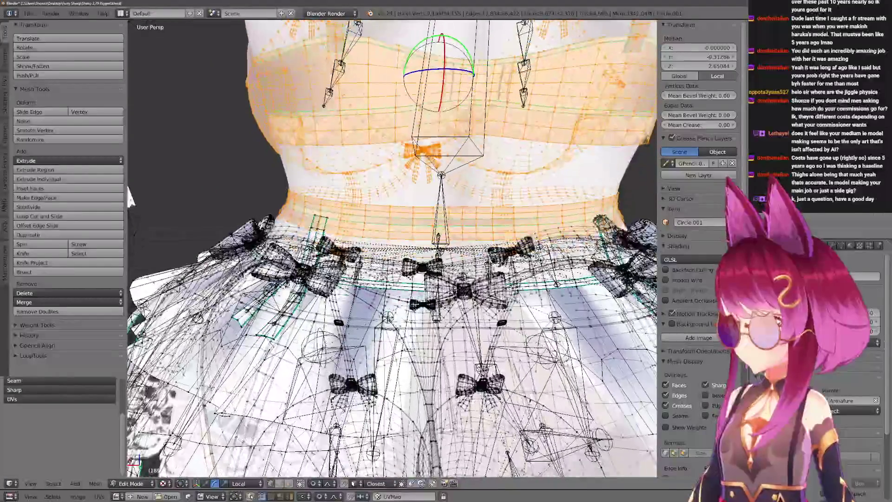
scroll(390, 251, "down", 2)
mouse_move(391, 251)
middle_mouse_down()
mouse_move(377, 238)
mouse_move(390, 244)
mouse_move(390, 209)
middle_mouse_up()
key("g")
mouse_move(390, 251)
middle_mouse_down()
mouse_move(306, 251)
mouse_move(279, 244)
mouse_move(280, 230)
middle_mouse_up()
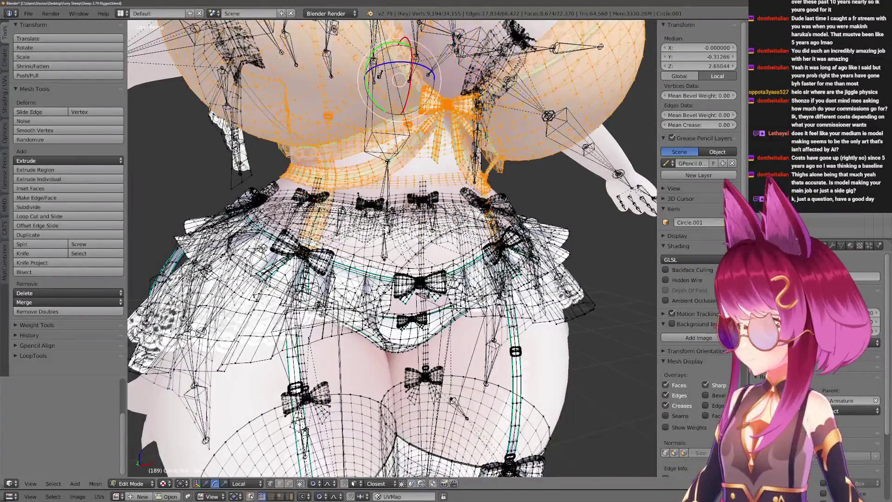
middle_click_drag(453, 257, 481, 258)
Separate the bra selection into its own object and hide it.
key("p")
left_click(484, 259)
key("Tab")
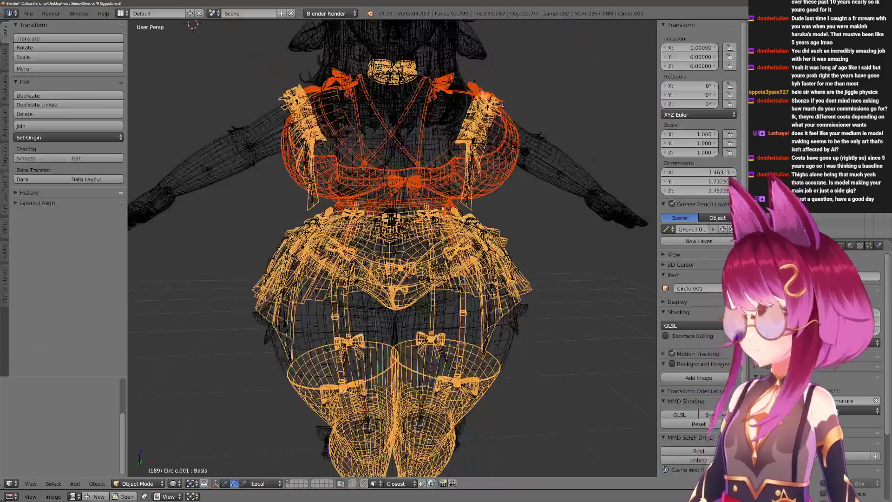
key("ctrl+Tab")
scroll(390, 250, "down", 3)
key("ctrl+Tab")
key("h")
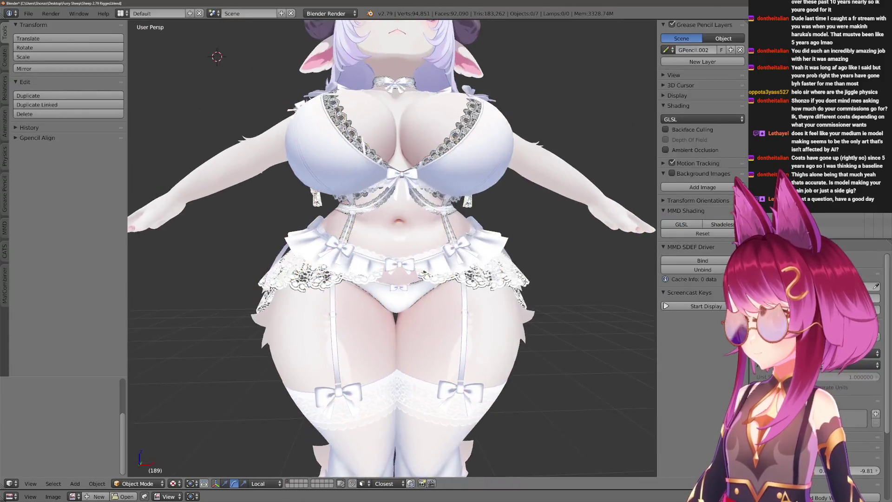
right_click(456, 242)
key("h")
mouse_move(457, 241)
middle_mouse_down()
mouse_move(613, 244)
mouse_move(391, 244)
mouse_move(571, 244)
middle_mouse_up()
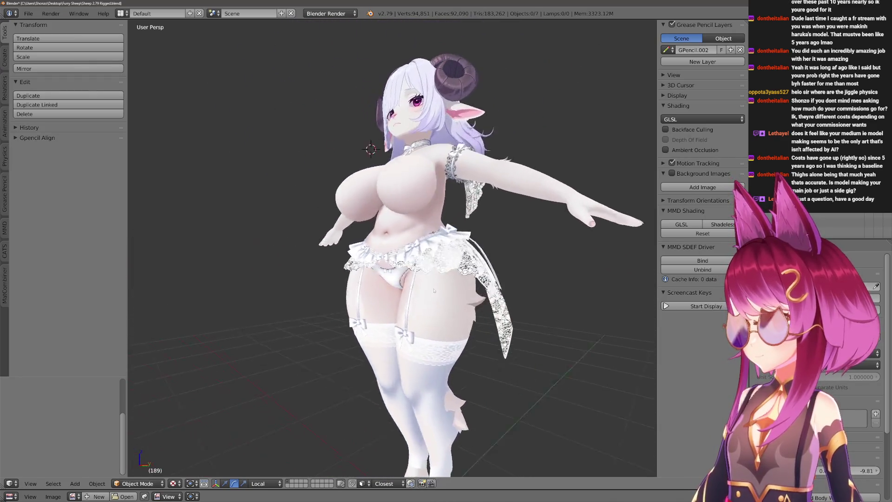
scroll(390, 251, "up", 2)
Hide the clothing to check the bare body, then unhide it again.
middle_click_drag(349, 293, 302, 292)
scroll(302, 292, "up", 3)
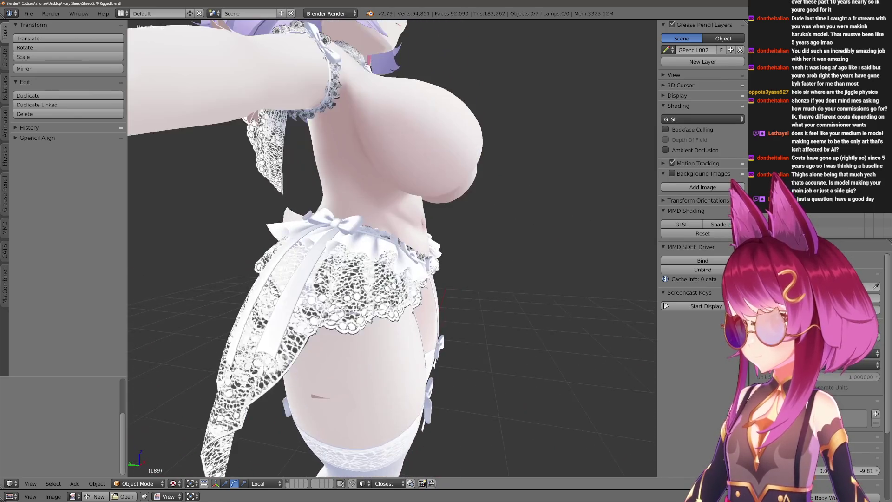
key("h")
middle_click_drag(454, 279, 415, 284)
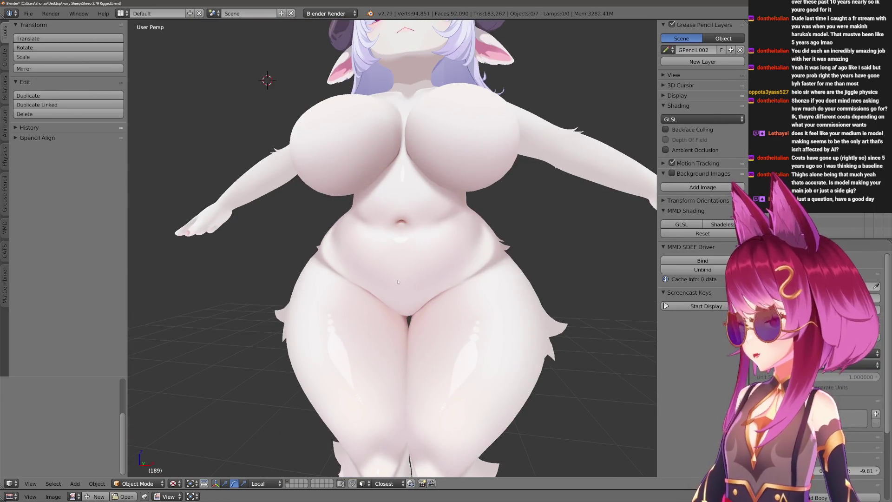
key("alt+h")
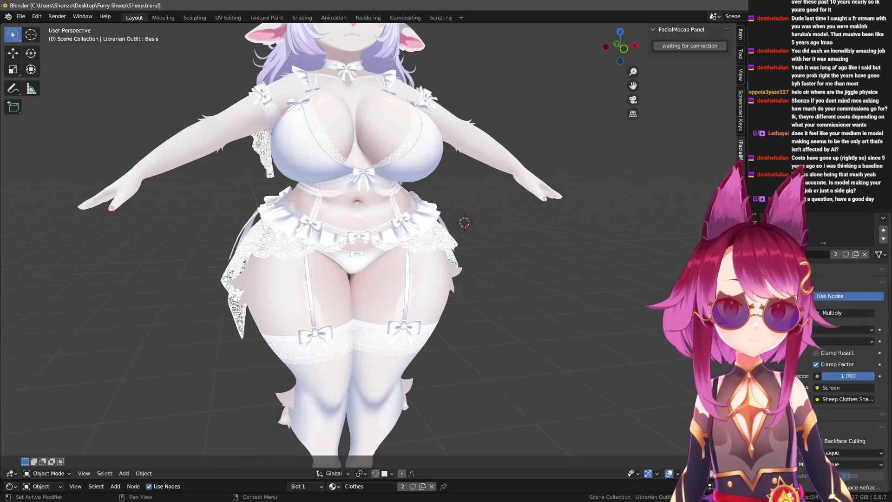
left_click(21, 16)
mouse_move(36, 151)
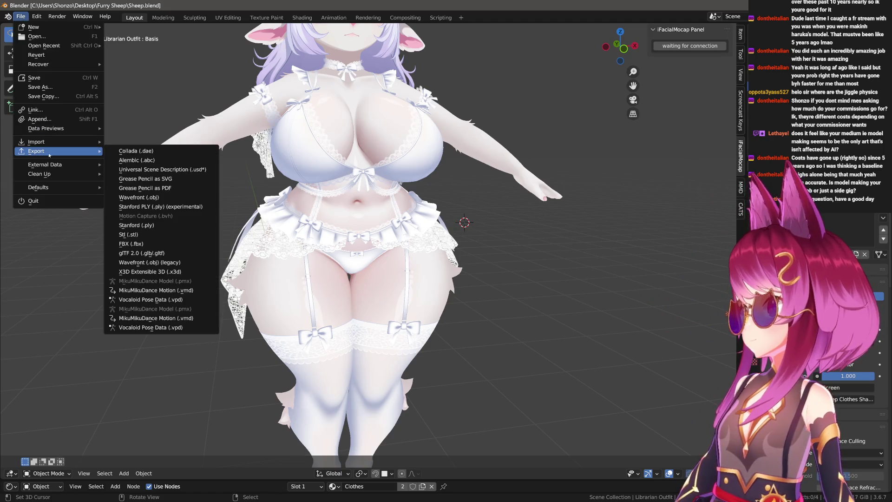
left_click(132, 243)
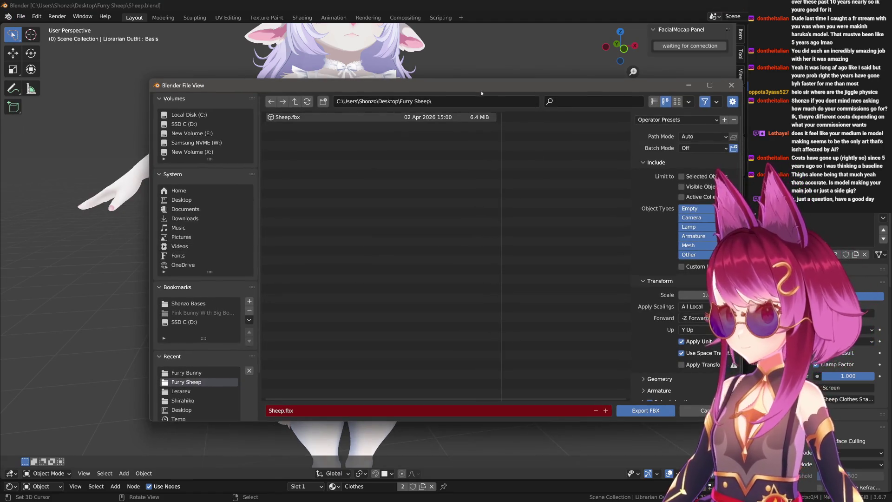
left_click_drag(480, 92, 383, 57)
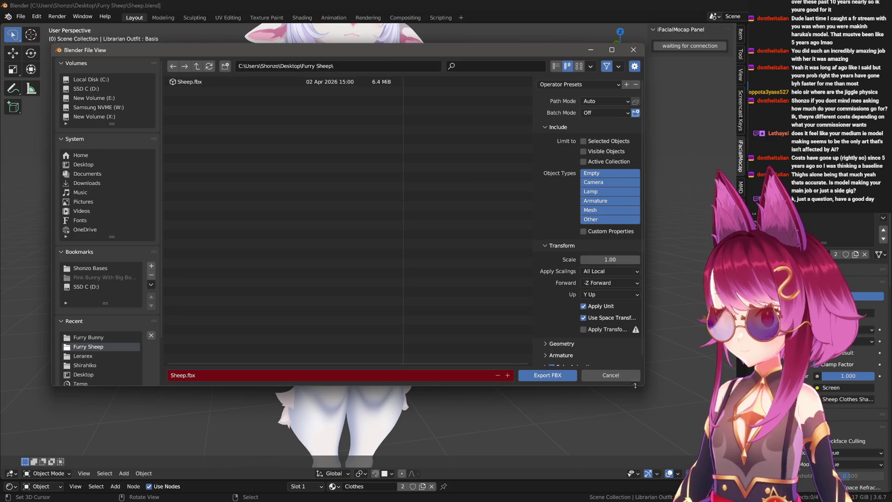
left_click_drag(635, 385, 684, 441)
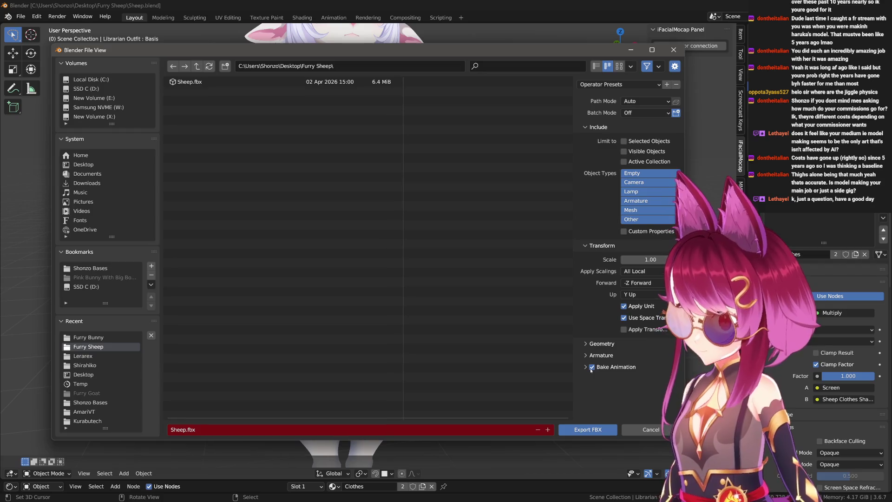
left_click(666, 430)
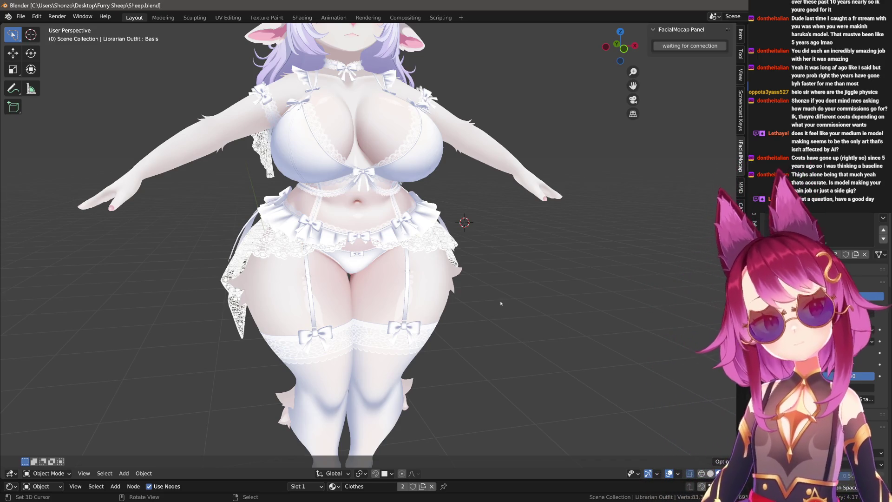
scroll(508, 267, "up", 2)
left_click(509, 267)
key("g")
key("Escape")
key("Tab")
scroll(357, 244, "up", 2)
scroll(357, 244, "up", 2)
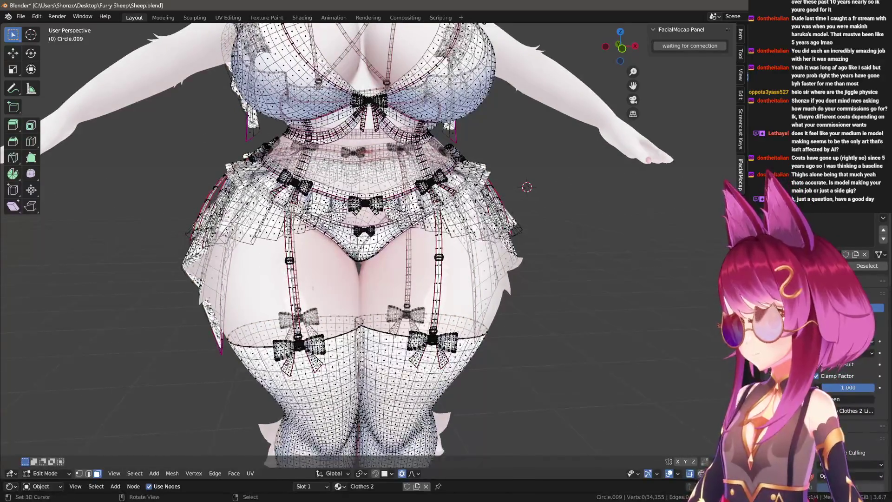
key("l")
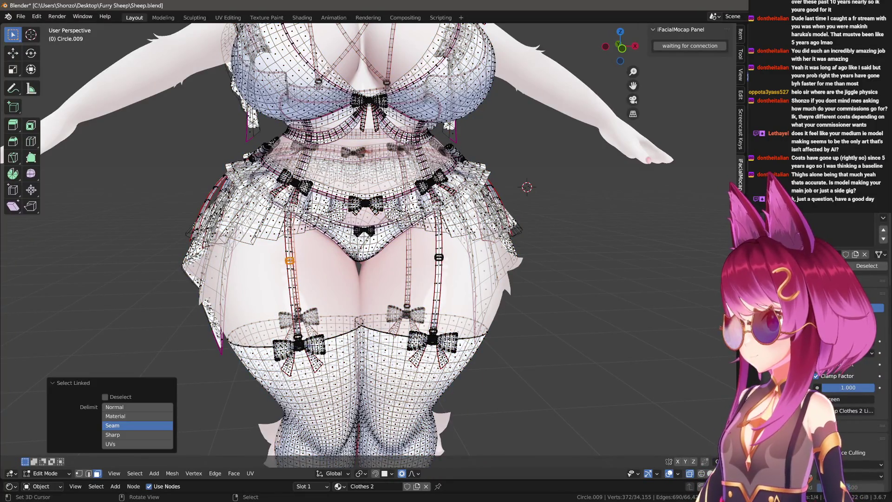
key("p")
left_click(279, 249)
middle_click_drag(279, 249, 293, 250)
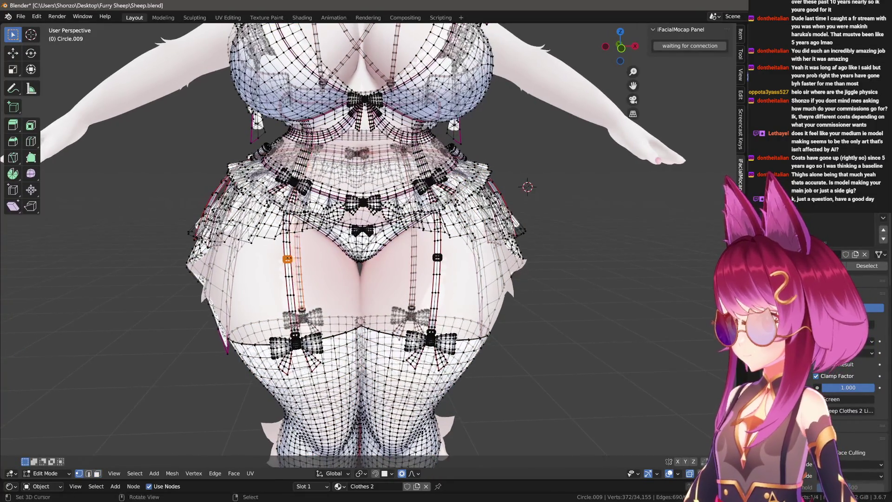
scroll(528, 187, "down", 2)
key("Tab")
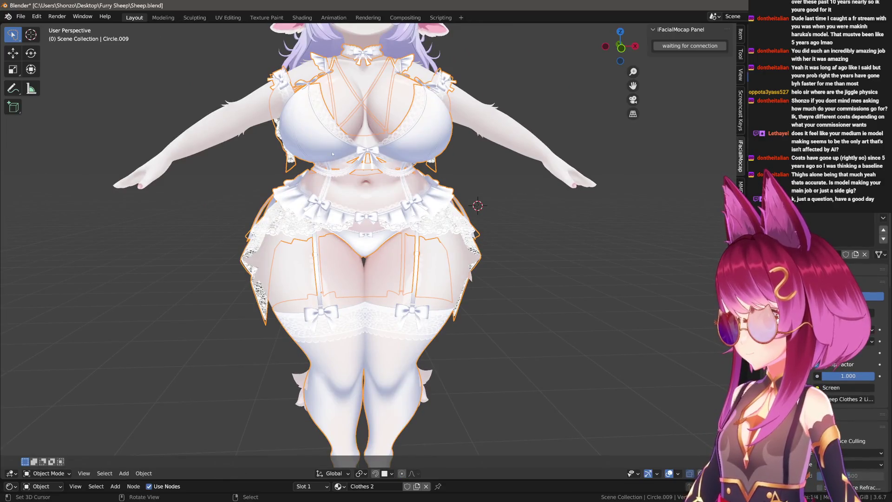
In the 2.79 file's Edit Mode, select the garter straps, buckles and skirt pieces, excluding the panties.
key("alt+Tab")
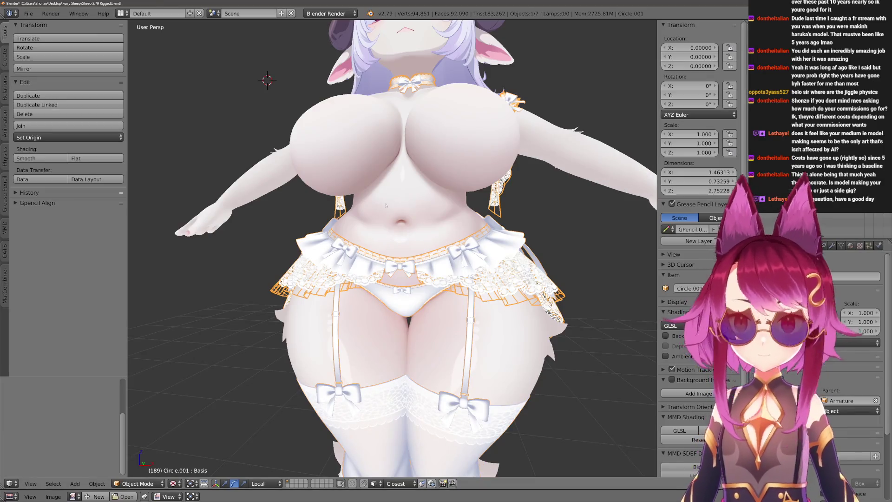
scroll(381, 226, "up", 2)
key("Tab")
scroll(382, 227, "up", 2)
scroll(382, 226, "up", 2)
key("a")
key("a")
scroll(392, 249, "up", 2)
scroll(392, 249, "up", 1)
key("l")
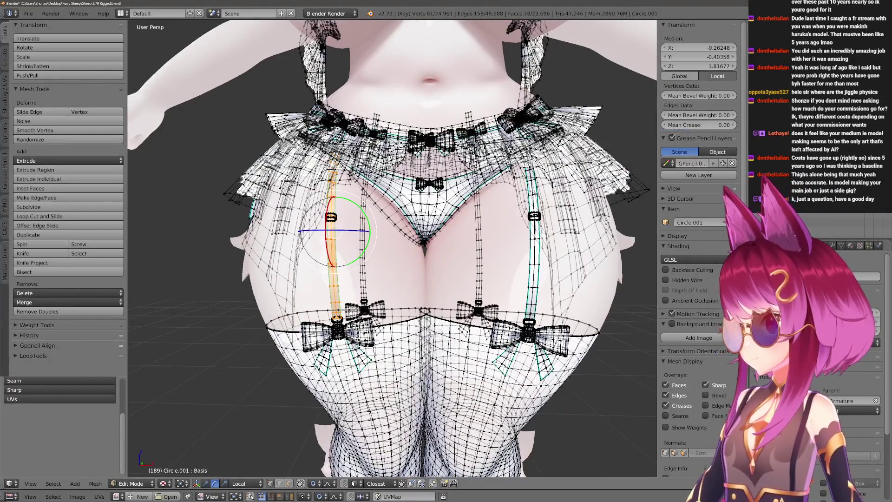
scroll(392, 249, "up", 2)
key("l")
scroll(393, 249, "down", 1)
key("l")
scroll(392, 249, "down", 3)
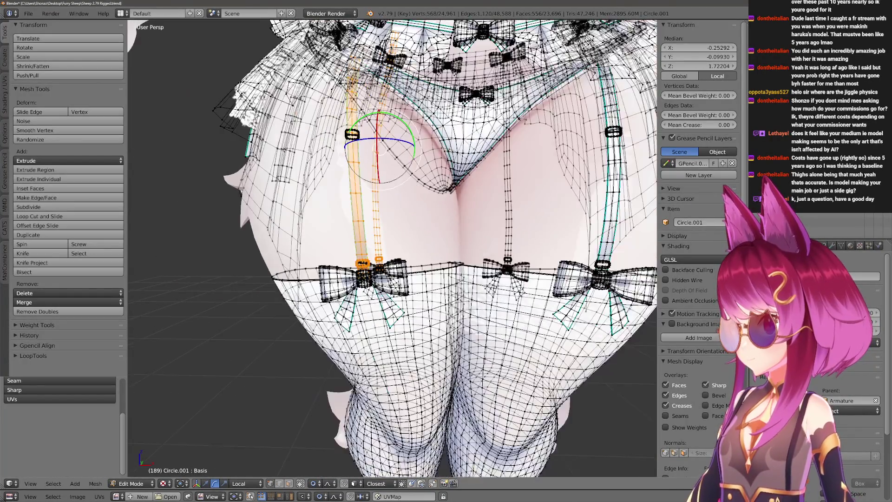
key("l")
key("l")
scroll(392, 249, "up", 1)
key("l")
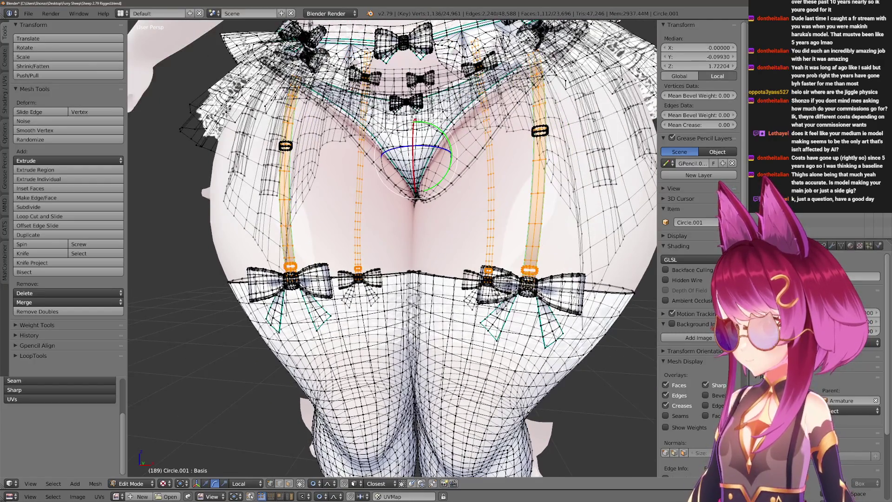
scroll(392, 249, "down", 3)
scroll(392, 249, "down", 1)
key("l")
key("l")
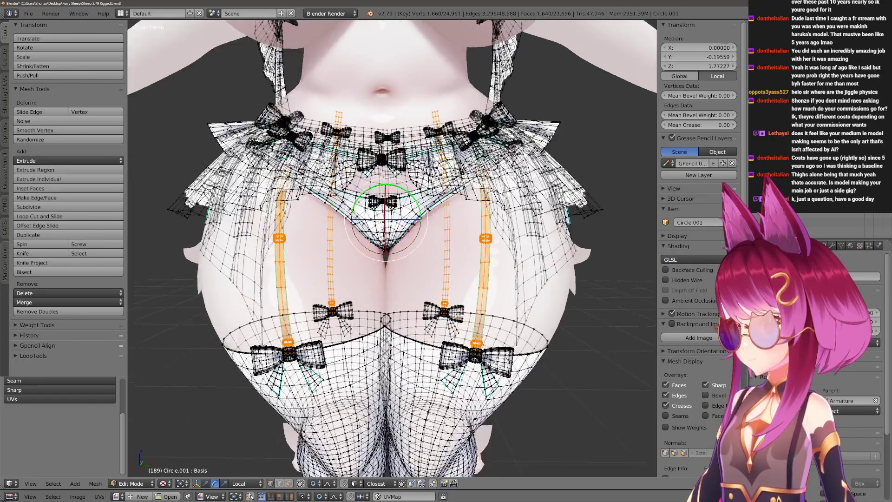
scroll(393, 249, "up", 3)
key("l")
scroll(392, 249, "up", 1)
scroll(393, 249, "up", 1)
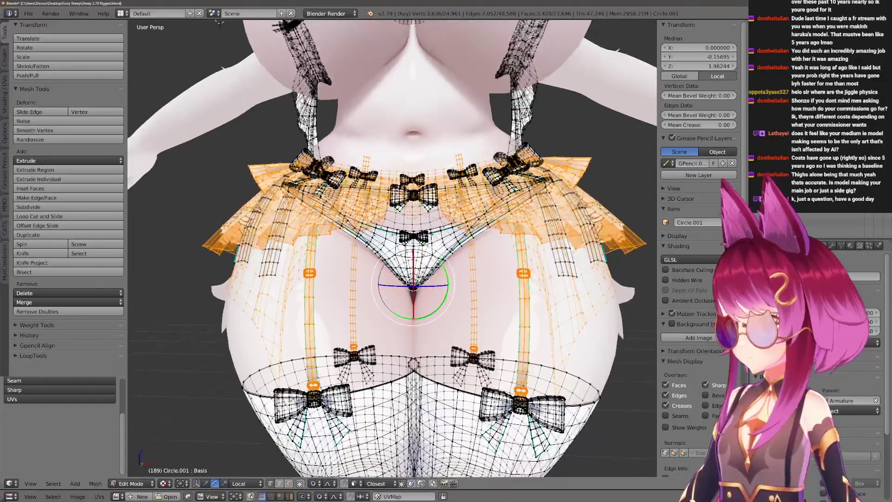
scroll(392, 248, "up", 1)
scroll(392, 249, "up", 1)
key("l")
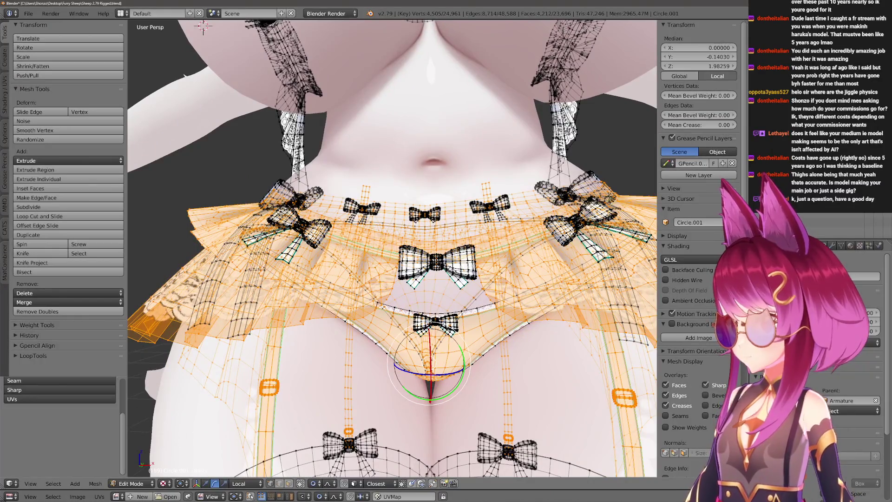
key("shift+l")
key("l")
key("l")
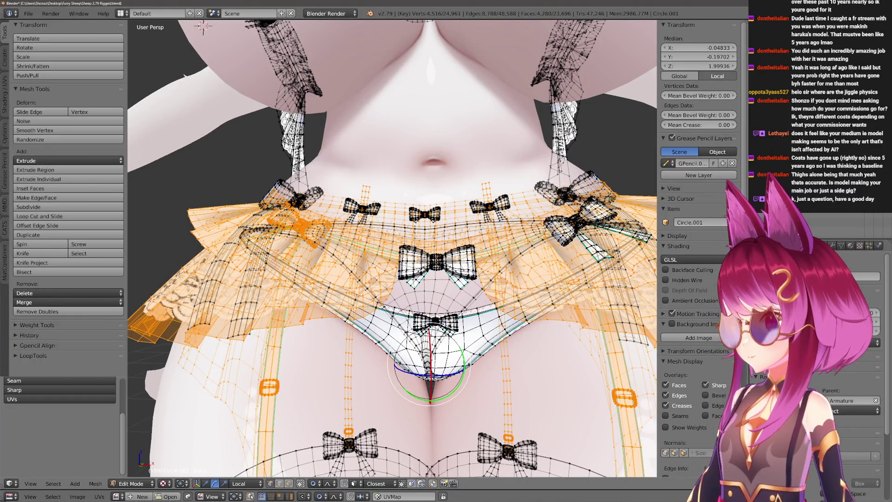
key("l")
key("l")
Add the rest of the lace skirt, side bows and centre bow to the selection.
key("l")
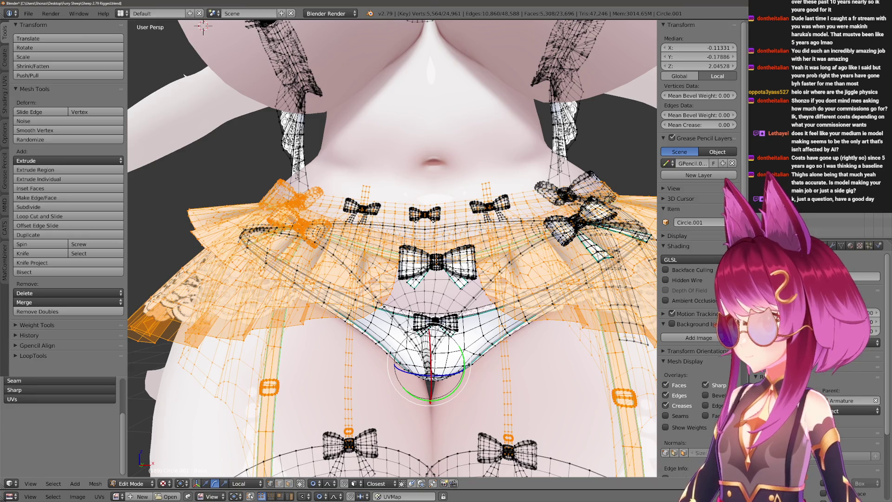
key("l")
key("l")
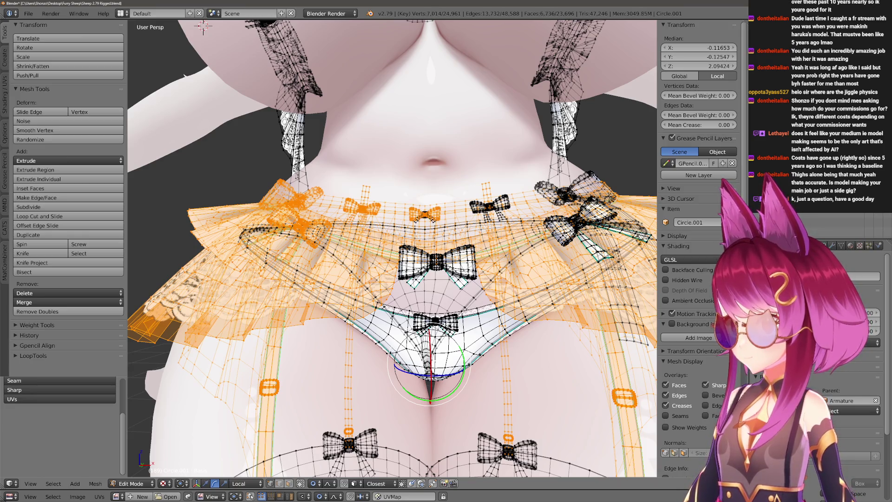
key("l")
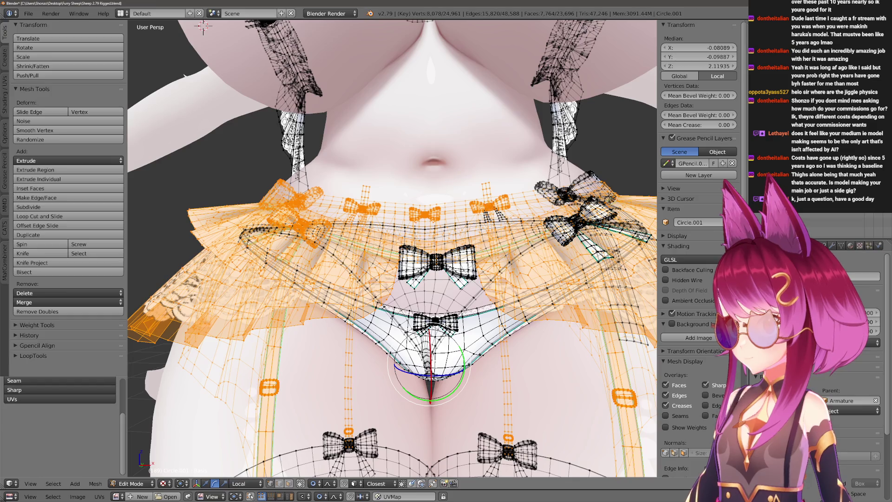
key("l")
middle_click_drag(492, 213, 481, 199)
middle_click_drag(419, 209, 401, 154)
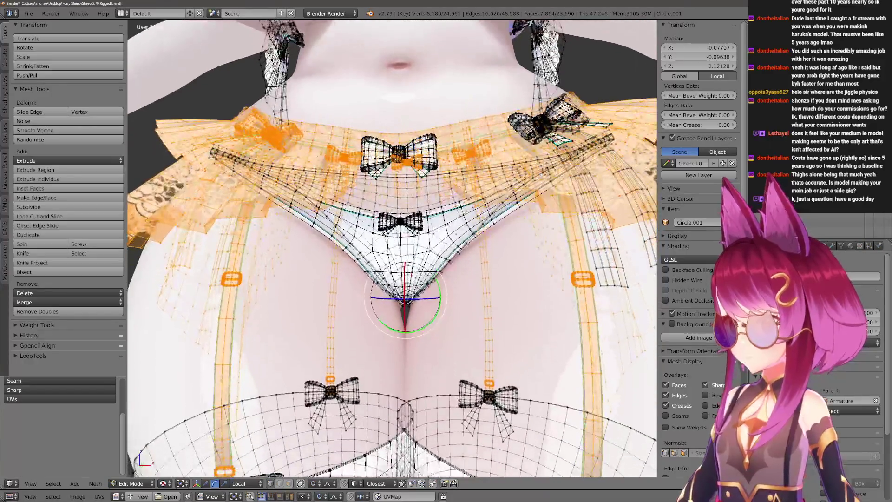
key("l")
middle_click_drag(418, 210, 391, 181)
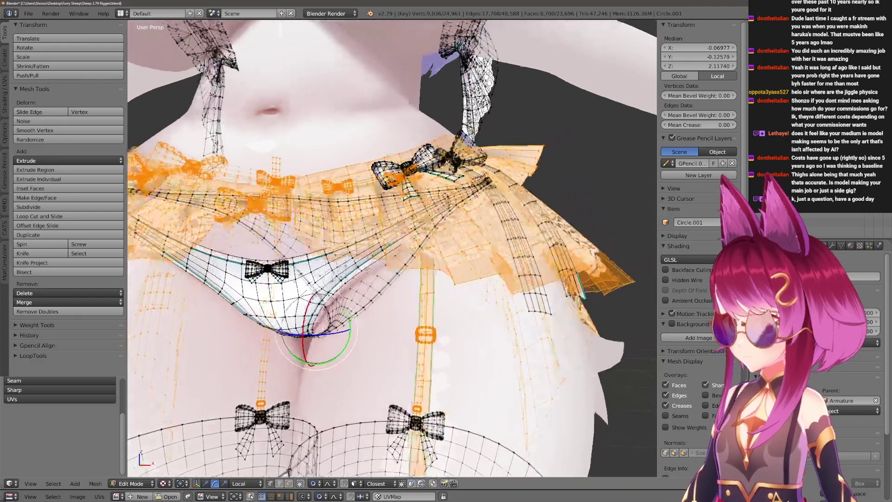
key("l")
key("l")
key("l")
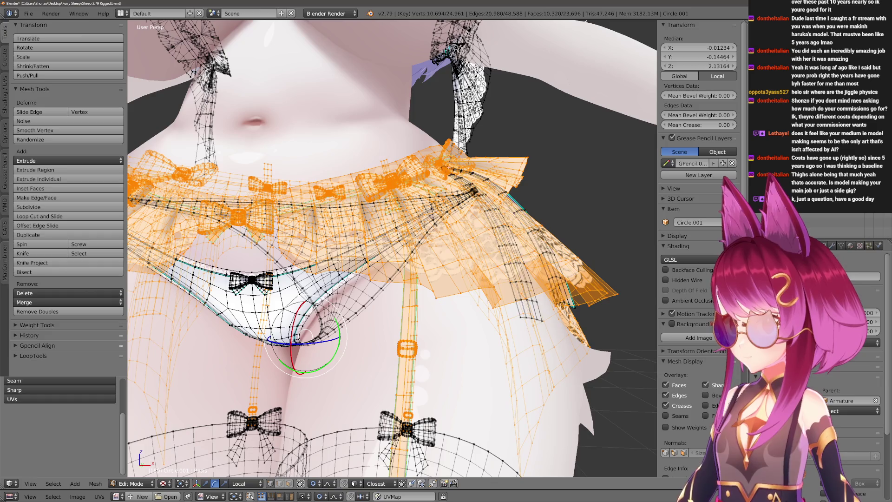
key("l")
scroll(488, 232, "down", 5)
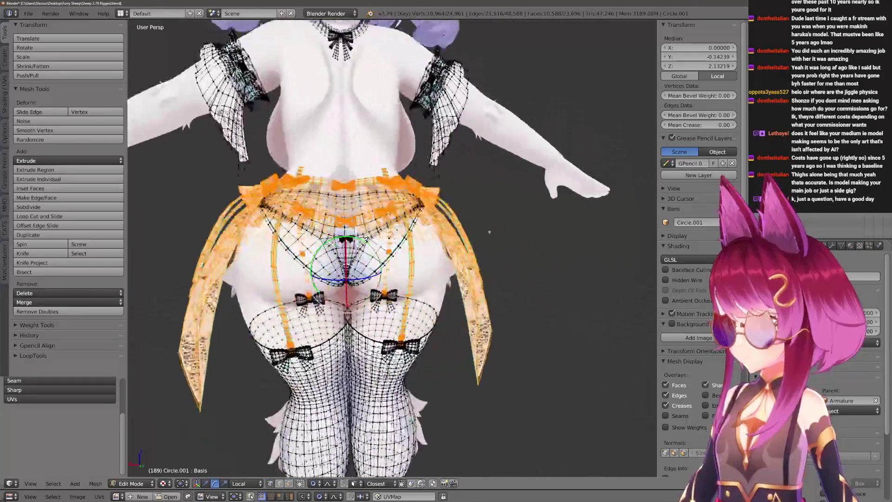
middle_click_drag(488, 231, 395, 227)
Separate the lace garter belt into its own object and hide it.
key("p")
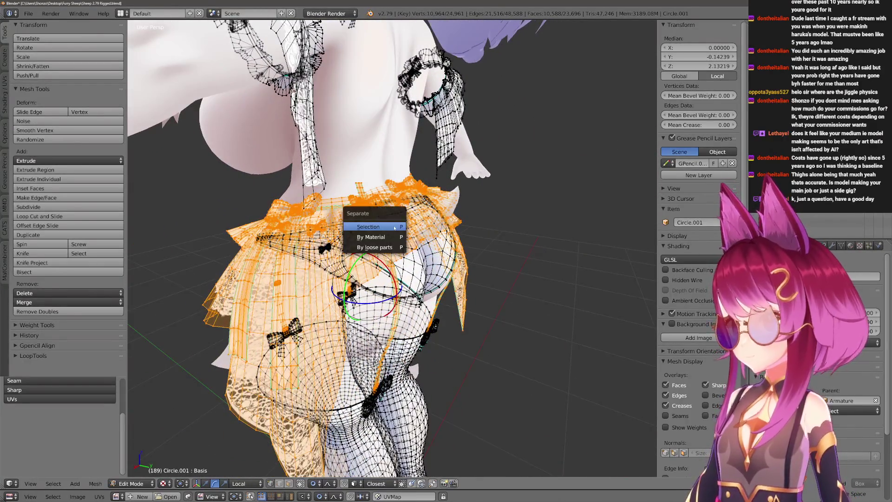
left_click(395, 227)
key("Tab")
middle_click_drag(395, 227, 432, 240)
mouse_move(398, 207)
middle_mouse_down()
mouse_move(333, 243)
mouse_move(392, 288)
mouse_move(407, 285)
mouse_move(401, 262)
middle_mouse_up()
key("h")
scroll(334, 242, "down", 2)
From a front view, hide the armature, then the bra Circle.003 and the skirt.
key("KP_1")
scroll(407, 285, "up", 4)
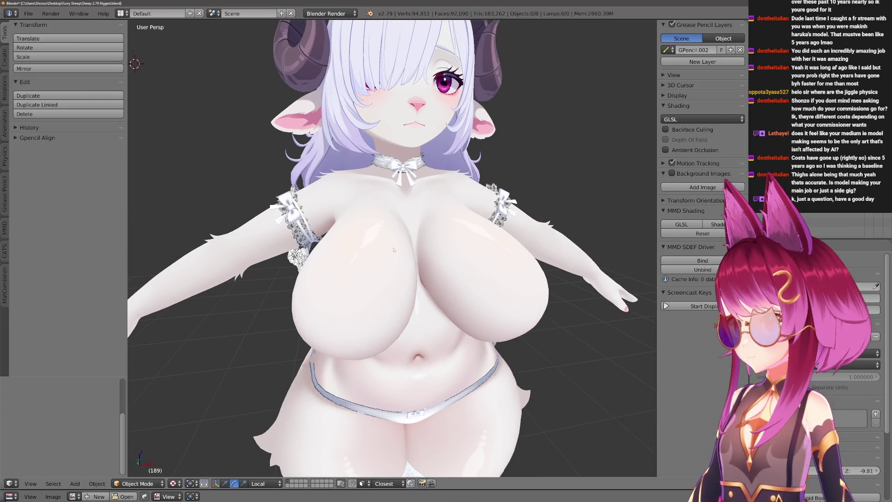
scroll(394, 247, "down", 5)
key("a")
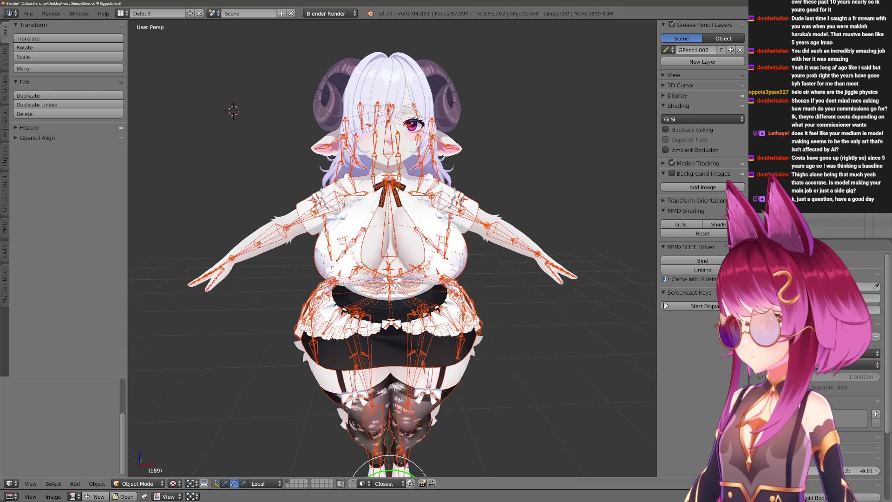
key("a")
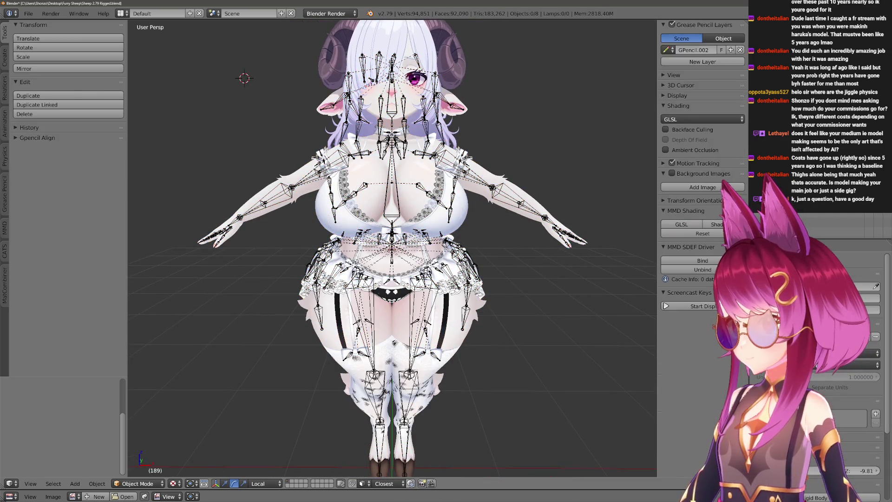
scroll(393, 248, "up", 1)
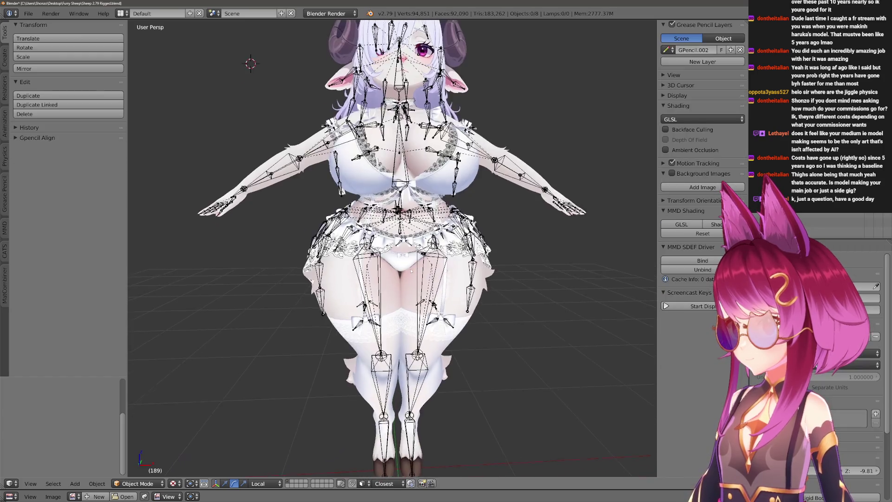
scroll(393, 247, "up", 2)
key("a")
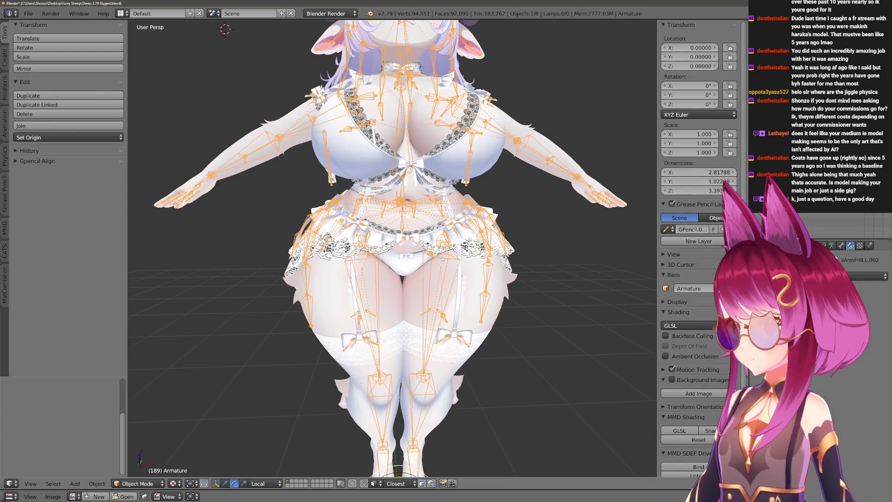
key("h")
scroll(438, 263, "down", 1)
right_click(437, 263)
scroll(438, 263, "down", 1)
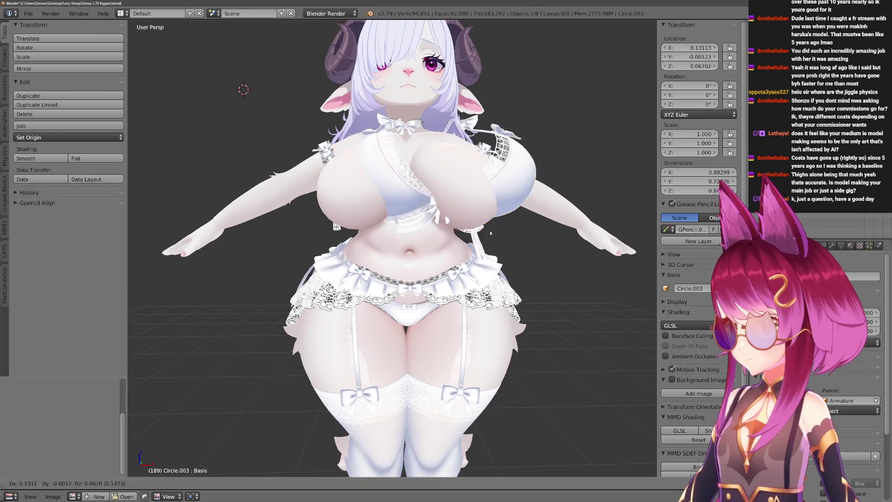
mouse_move(390, 279)
middle_mouse_down()
mouse_move(487, 279)
mouse_move(390, 278)
middle_mouse_up()
right_click(292, 390, "shift")
key("h")
scroll(391, 279, "down", 2)
Hide the remaining bra and black outfit pieces so only the white lingerie shows.
mouse_move(449, 305)
middle_mouse_down()
mouse_move(342, 305)
mouse_move(504, 306)
mouse_move(366, 286)
middle_mouse_up()
scroll(441, 303, "up", 3)
scroll(439, 304, "up", 2)
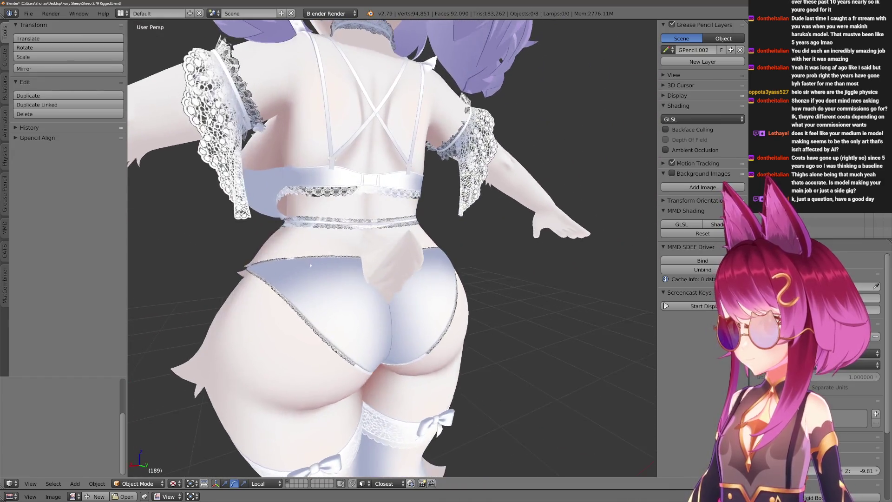
scroll(366, 287, "up", 2)
scroll(376, 285, "down", 1)
scroll(398, 285, "down", 2)
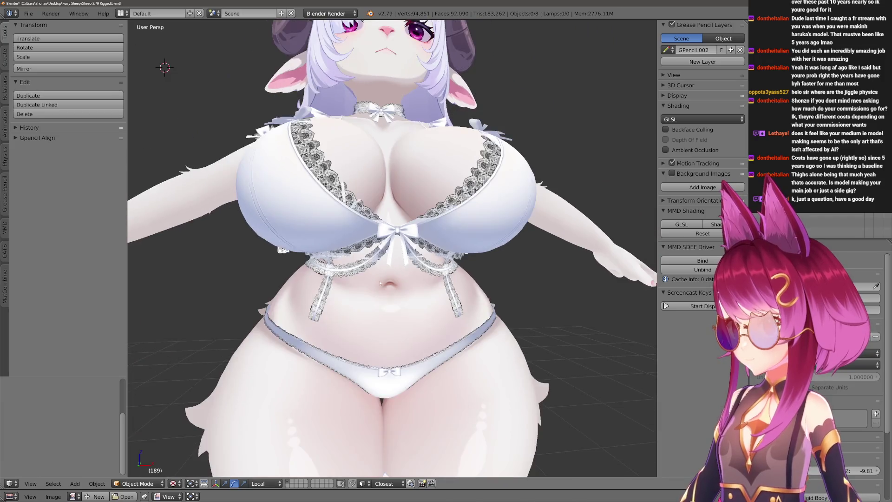
scroll(418, 284, "down", 1)
right_click(429, 283)
key("h")
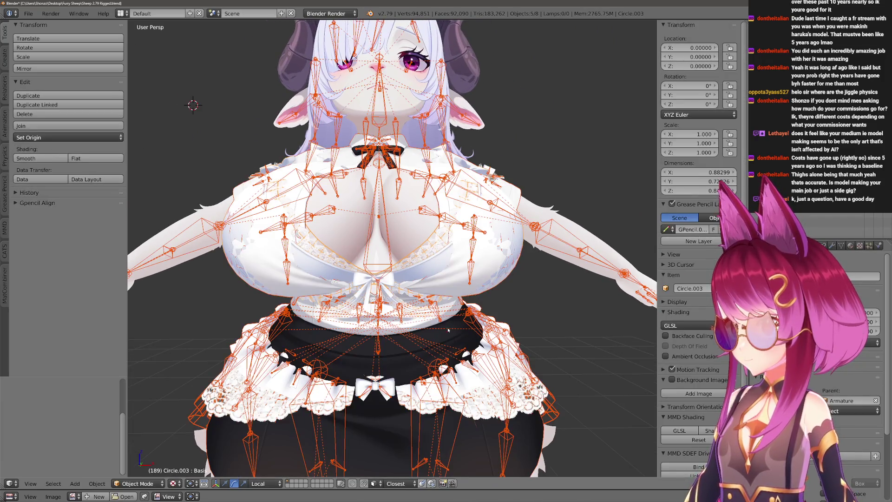
scroll(411, 307, "up", 2)
scroll(393, 335, "up", 2)
key("h")
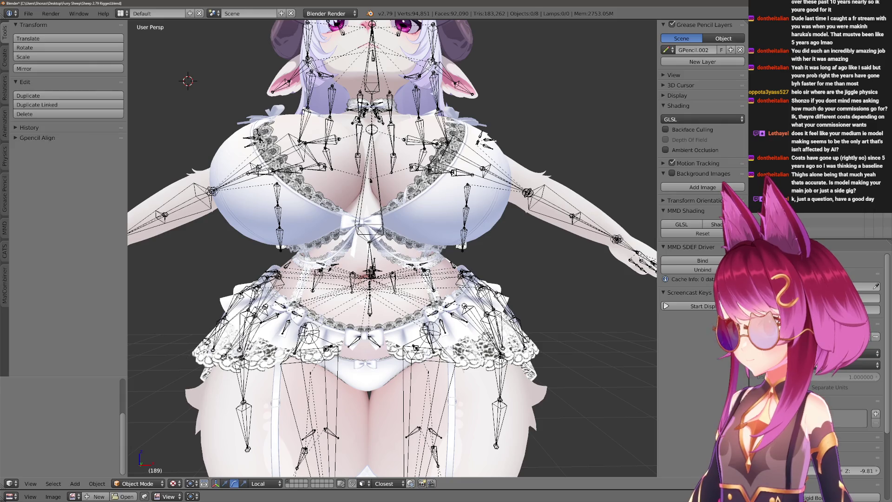
right_click(422, 240)
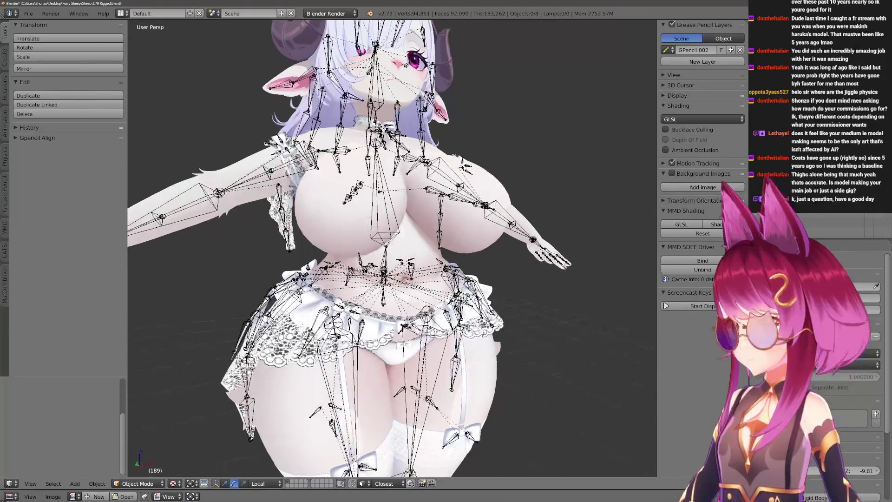
middle_click_drag(390, 278, 628, 279)
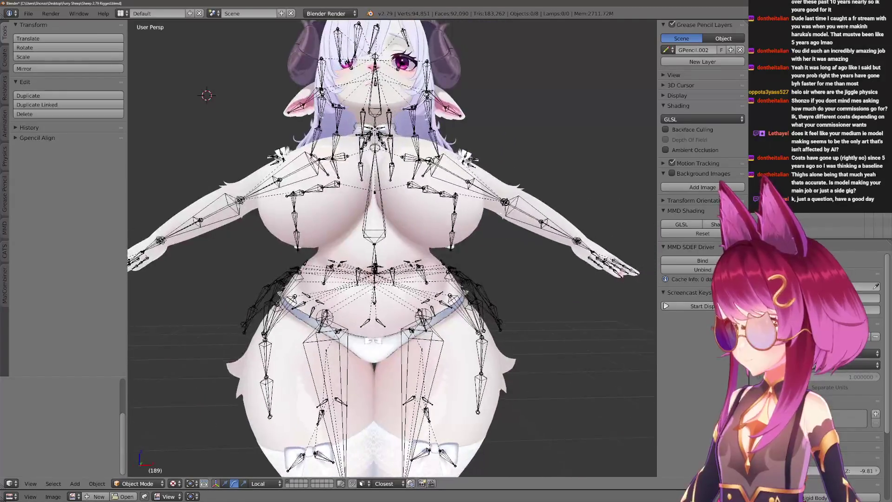
middle_click_drag(390, 279, 488, 279)
Select the body mesh Circle.001 and enter Edit Mode with everything selected.
right_click(453, 174)
key("KP_1")
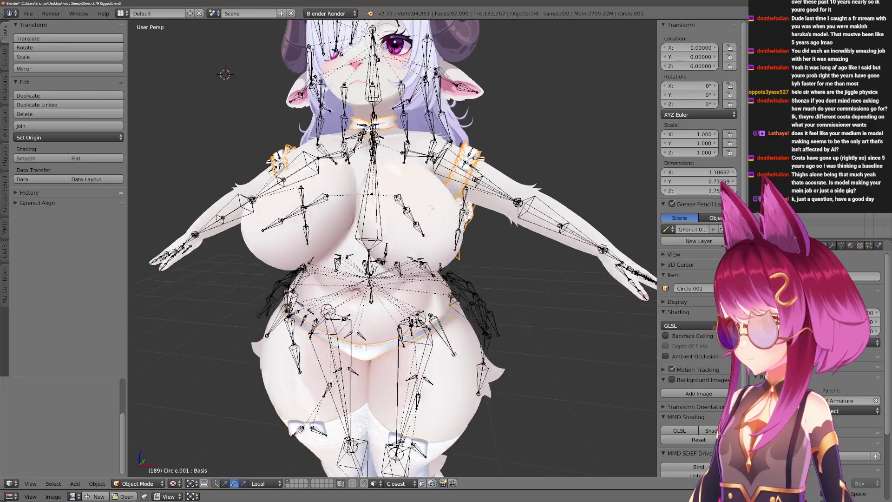
scroll(390, 250, "down", 2)
key("Tab")
key("a")
key("a")
Circle-select both shoulder frills and the neck area, then inspect the model all around in object mode.
key("c")
left_click_drag(318, 191, 453, 185)
left_click_drag(372, 167, 387, 167)
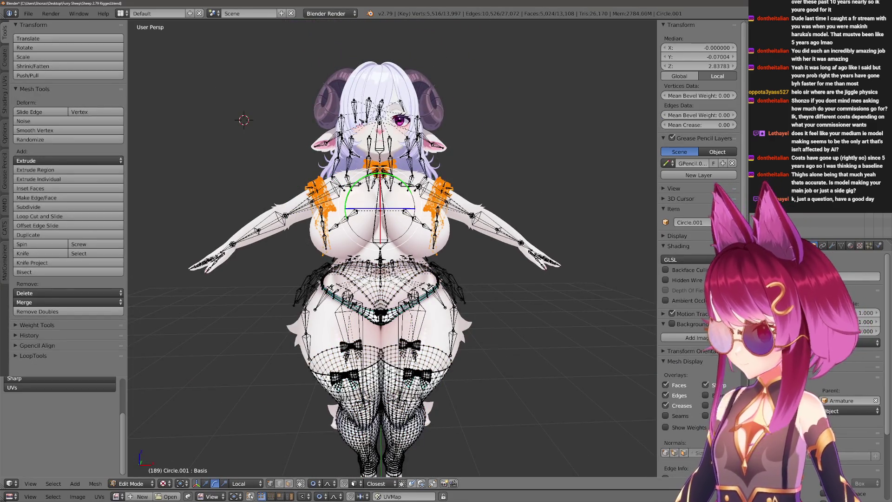
key("Tab")
scroll(391, 251, "up", 2)
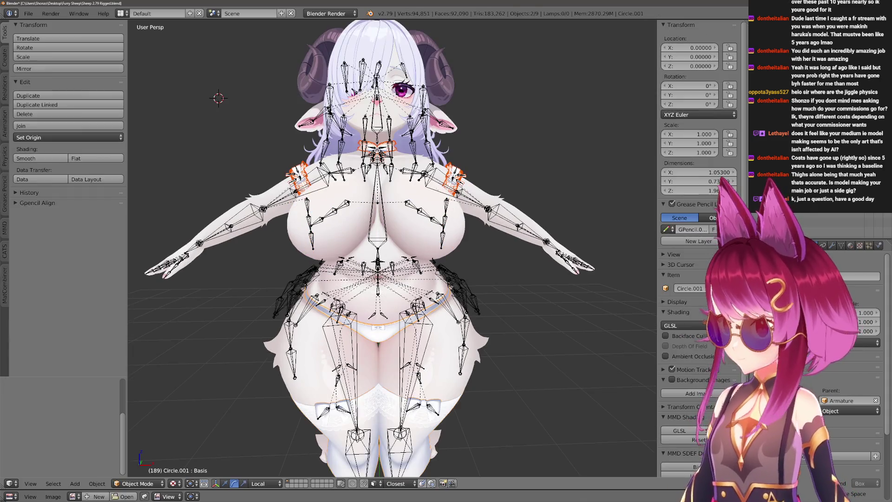
key("a")
scroll(390, 251, "up", 2)
middle_click_drag(391, 251, 335, 252)
scroll(390, 250, "up", 3)
scroll(390, 251, "down", 3)
mouse_move(390, 251)
middle_mouse_down()
mouse_move(253, 222)
mouse_move(235, 79)
middle_mouse_up()
scroll(254, 221, "up", 3)
scroll(253, 221, "down", 3)
scroll(234, 80, "up", 2)
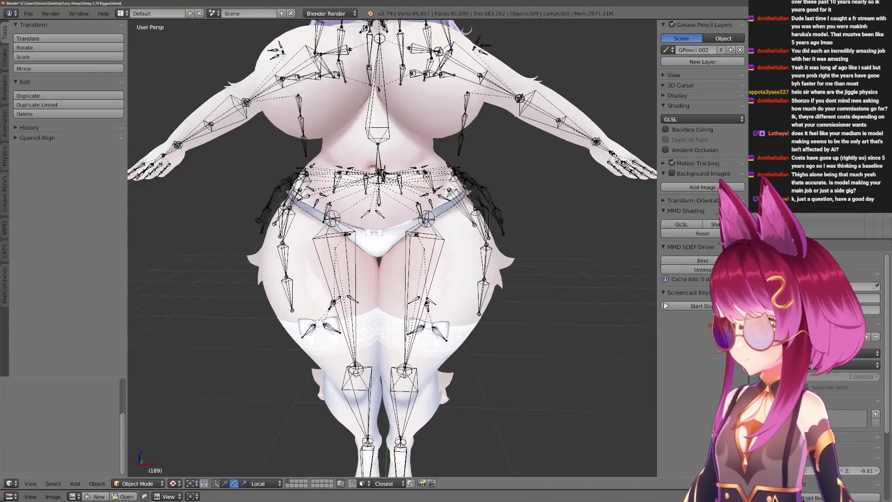
scroll(235, 79, "up", 2)
Separate the stockings from the body mesh Circle.001 into their own object.
right_click(400, 245)
scroll(400, 245, "down", 3)
middle_click_drag(400, 245, 348, 237)
scroll(349, 237, "up", 2)
key("Tab")
scroll(390, 251, "down", 1)
key("a")
key("a")
left_click(379, 324)
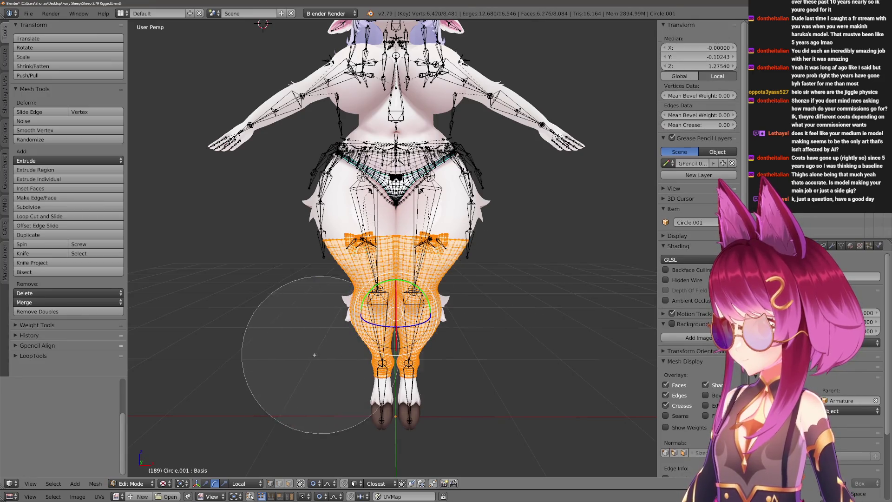
right_click(335, 327)
key("p")
left_click(328, 326)
key("Tab")
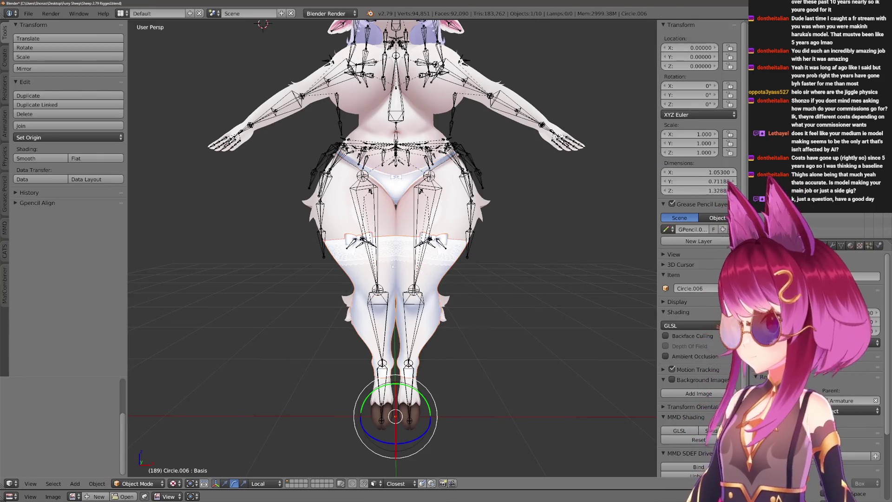
key("a")
Reveal all clothing, then hide the Librarian Outfit, skirt Circle.004 and the armature.
key("a")
key("a")
middle_click_drag(404, 210, 413, 258)
key("alt+h")
key("a")
right_click(412, 258)
key("h")
scroll(398, 249, "up", 2)
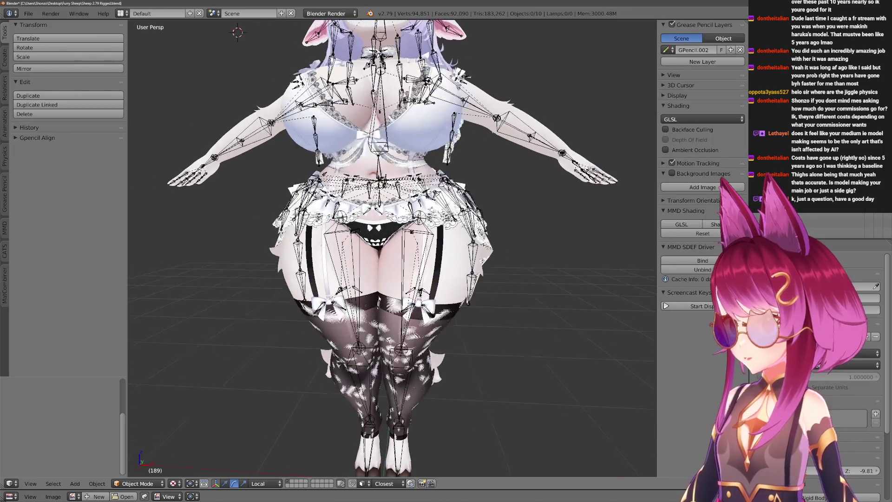
key("n")
key("h")
middle_click_drag(237, 32, 218, 44)
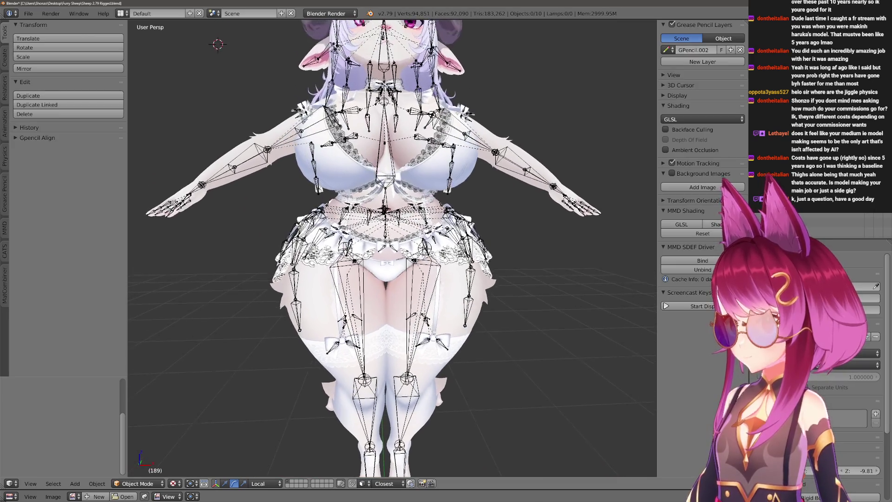
right_click(424, 247)
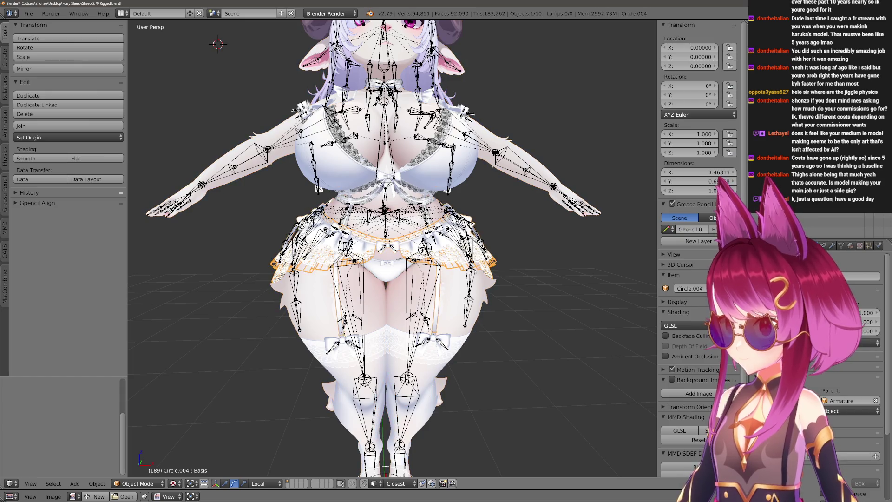
right_click(384, 210)
key("h")
scroll(391, 247, "down", 2)
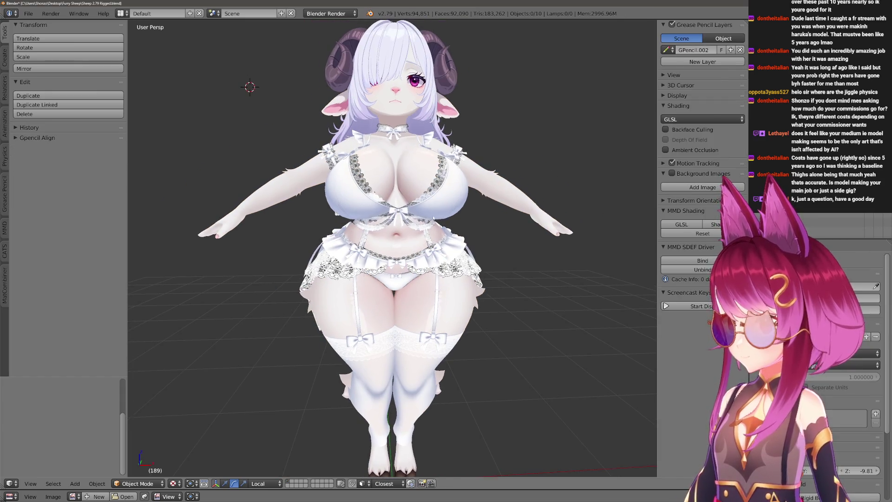
Hide the skirt frill, stocking lace and stockings to leave the bare body visible.
right_click(390, 244)
key("h")
scroll(379, 279, "up", 1)
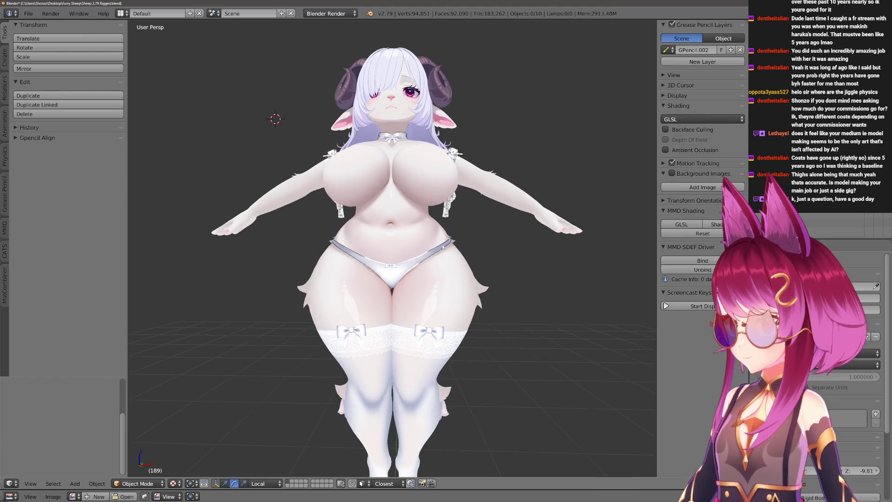
right_click(380, 344)
key("h")
right_click(379, 345)
key("h")
mouse_move(380, 344)
middle_mouse_down()
mouse_move(419, 328)
mouse_move(405, 288)
middle_mouse_up()
Unhide everything, then hide the skirt frill Circle.004 and the chest lace.
key("alt+h")
key("a")
scroll(405, 288, "up", 2)
right_click(405, 293)
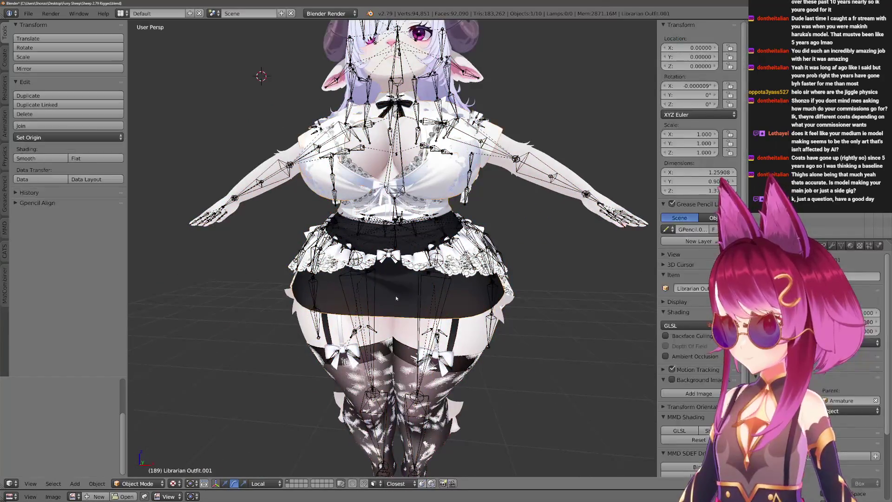
key("h")
scroll(407, 296, "up", 1)
key("alt+h")
right_click(408, 260)
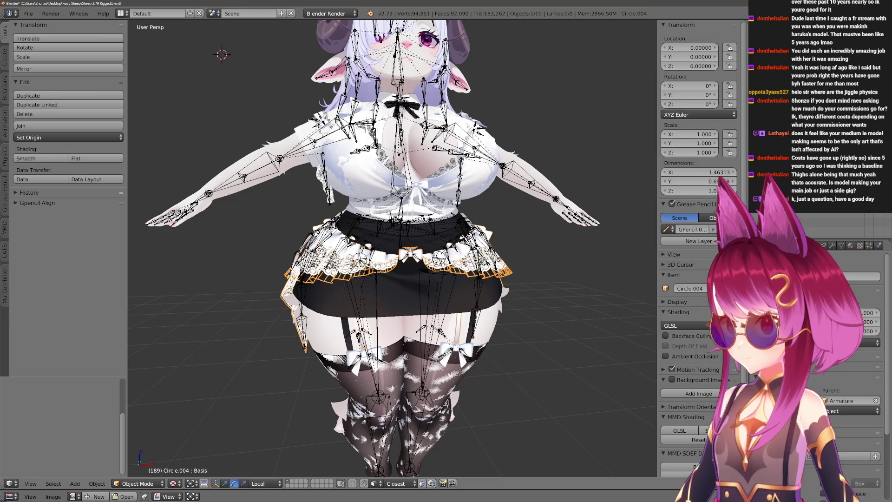
key("h")
right_click(418, 175)
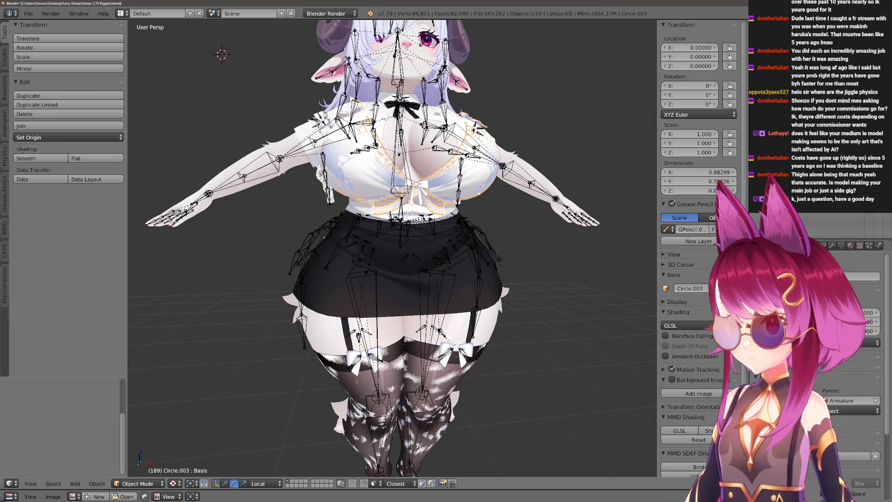
key("h")
Hide the stocking lace and inspect the librarian outfit over the body from below and behind.
middle_click_drag(460, 215, 439, 264)
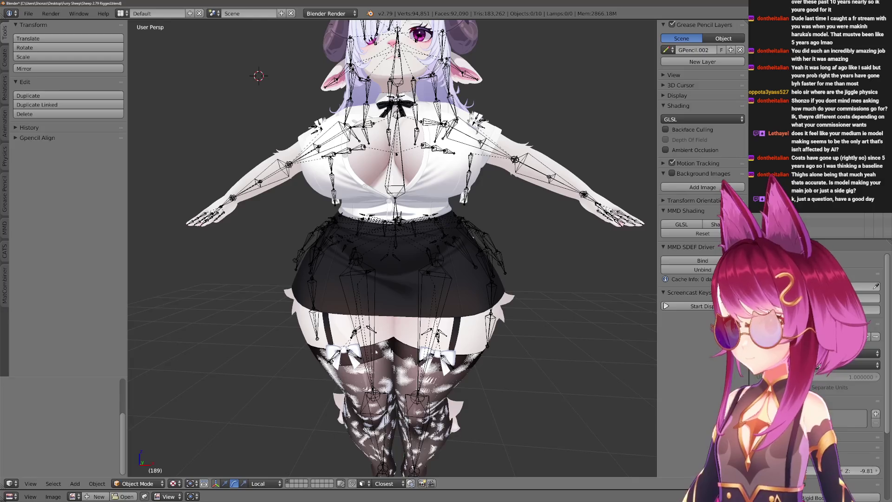
right_click(391, 362)
key("h")
middle_click_drag(363, 230, 333, 241)
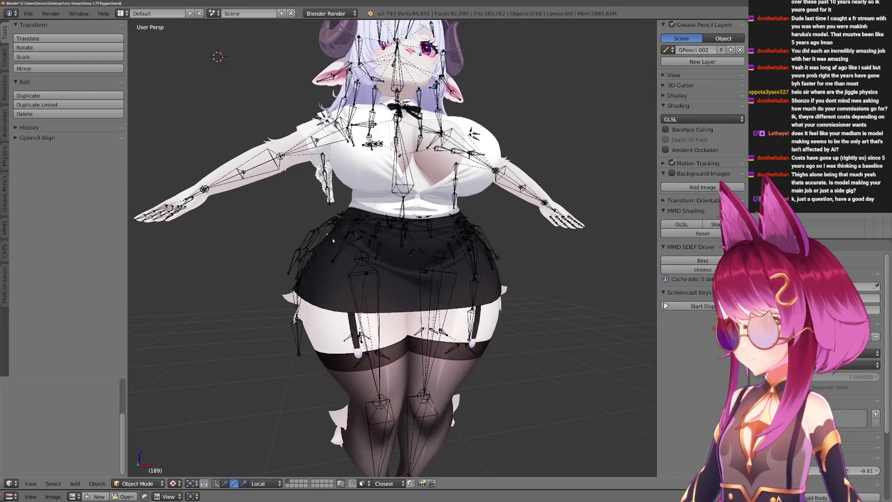
scroll(333, 240, "up", 2)
right_click(362, 223)
key("a")
scroll(398, 205, "up", 2)
mouse_move(397, 205)
middle_mouse_down()
mouse_move(439, 193)
mouse_move(419, 209)
middle_mouse_up()
scroll(390, 251, "up", 5)
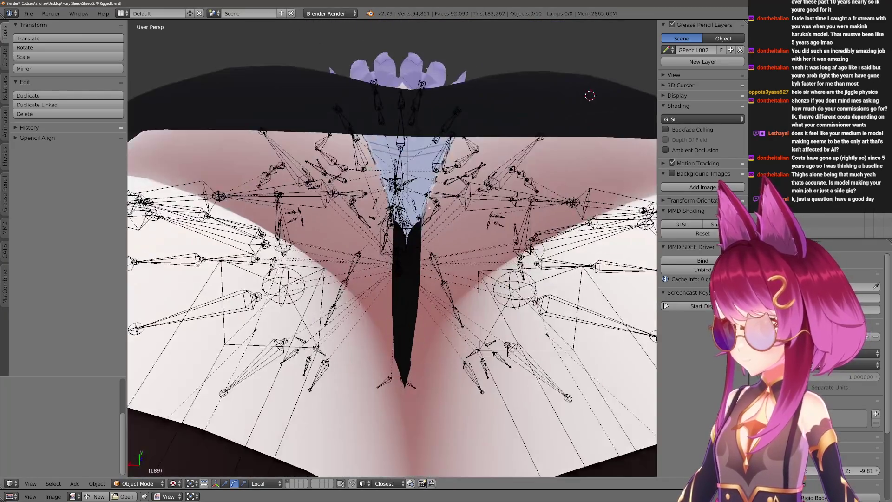
mouse_move(418, 209)
middle_mouse_down()
mouse_move(443, 291)
mouse_move(391, 279)
middle_mouse_up()
scroll(444, 291, "down", 4)
scroll(391, 279, "up", 3)
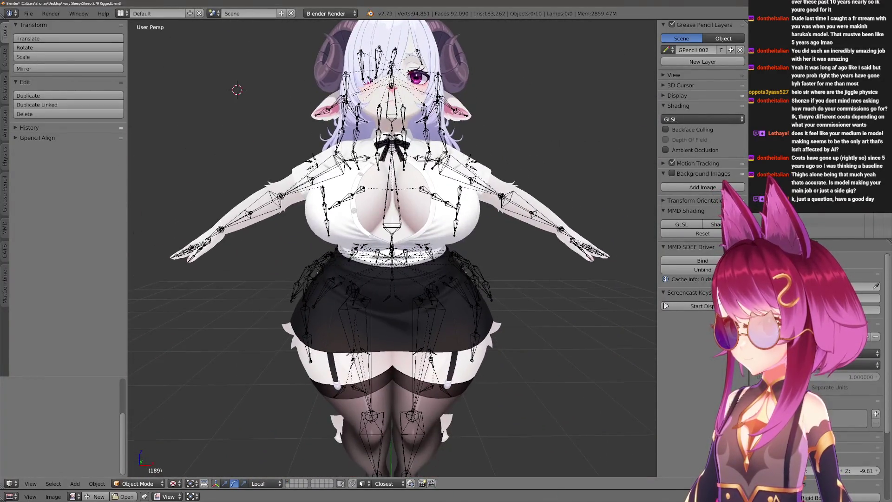
Enter mesh editing on Librarian Outfit.001, viewing the waistline at an angle.
key("Tab")
scroll(455, 255, "up", 4)
mouse_move(446, 265)
middle_mouse_down()
mouse_move(455, 254)
mouse_move(387, 247)
middle_mouse_up()
scroll(446, 257, "up", 2)
Mark the edge loop around the outfit's waist as a seam and inspect it.
left_click(387, 247, "alt")
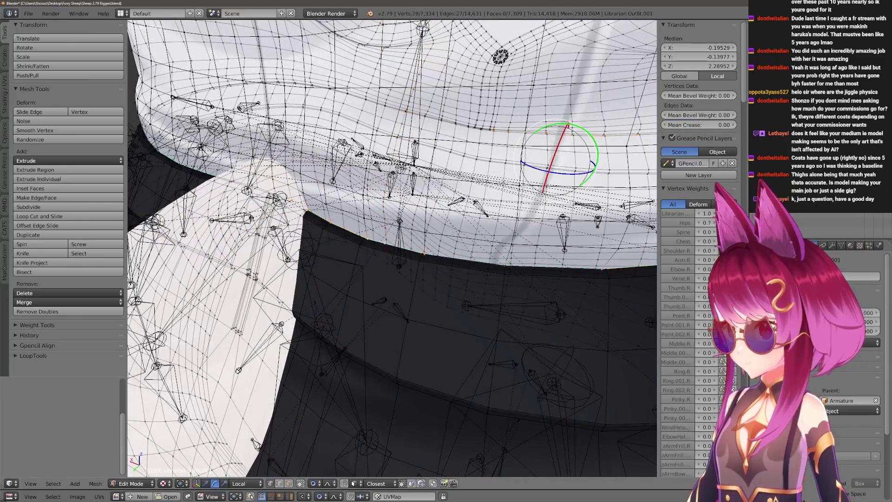
middle_click_drag(444, 268, 317, 148)
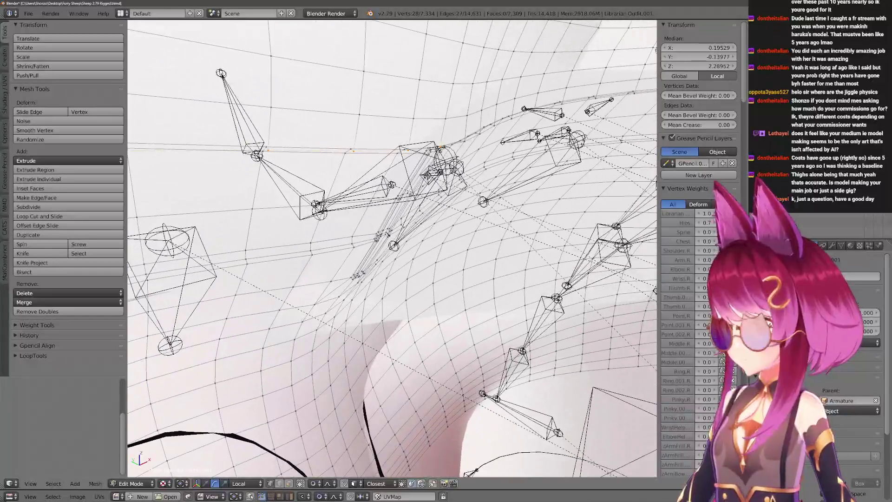
key("a")
middle_click_drag(317, 148, 526, 334)
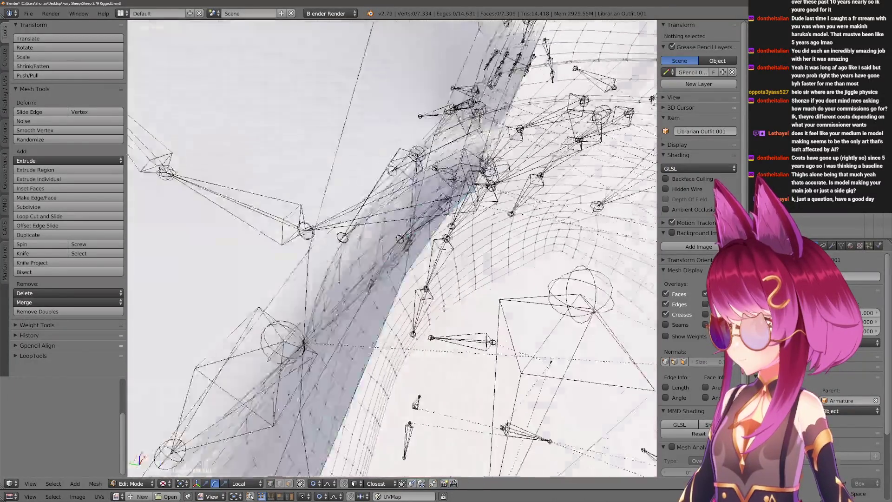
left_click(525, 333, "alt")
key("ctrl+e")
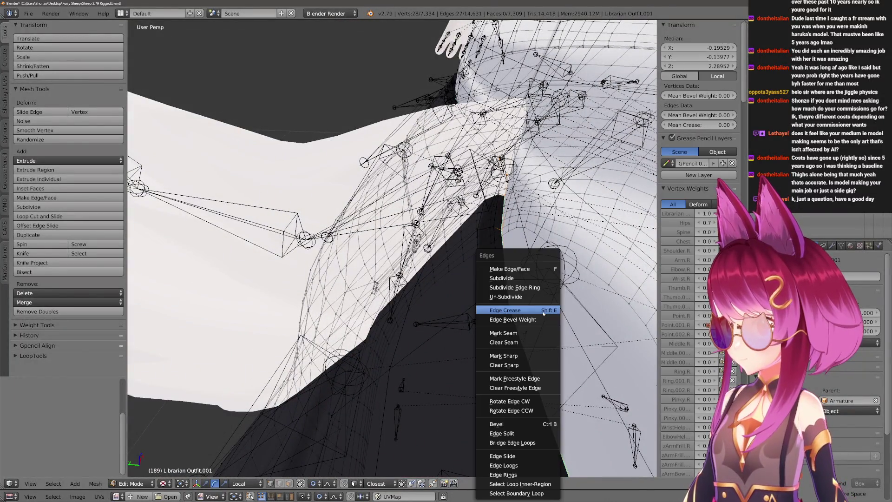
left_click(521, 334)
middle_click_drag(520, 333, 418, 279)
scroll(419, 279, "up", 5)
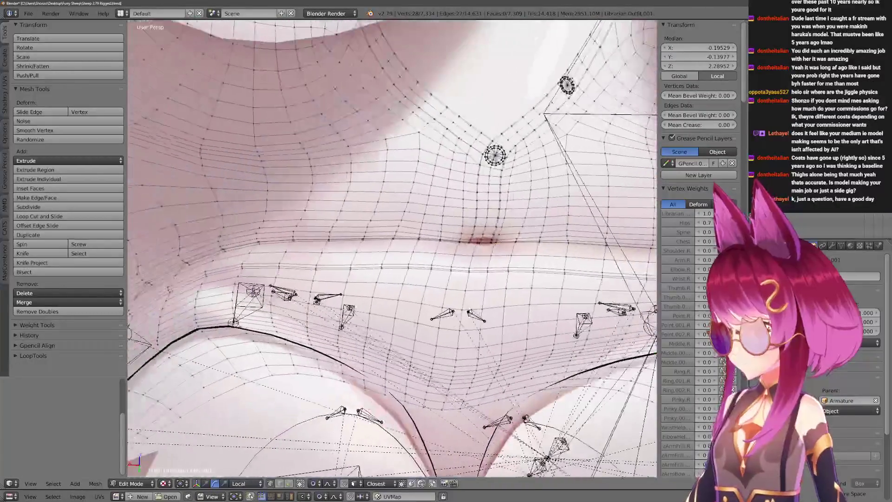
scroll(436, 301, "up", 5)
mouse_move(418, 278)
middle_mouse_down()
mouse_move(436, 301)
mouse_move(416, 267)
middle_mouse_up()
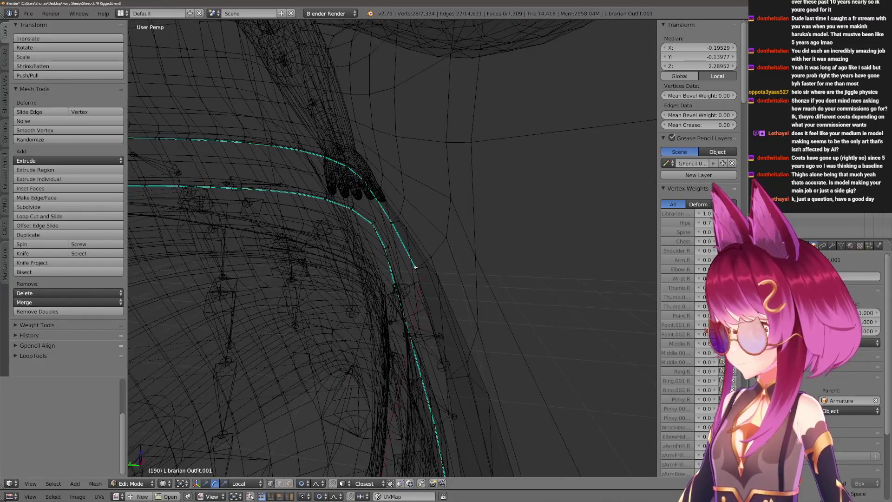
middle_click_drag(401, 243, 432, 302)
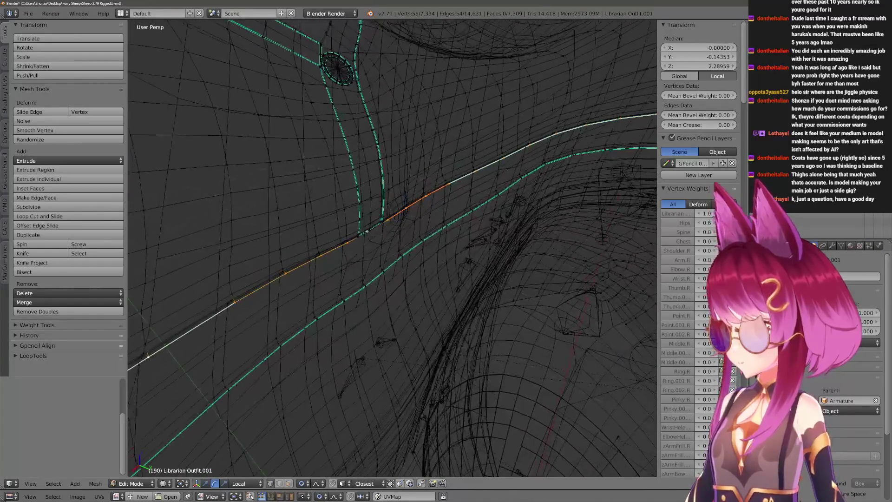
In face select mode, pick the linked shirt region above the seam including the inner neck.
key("ctrl+e")
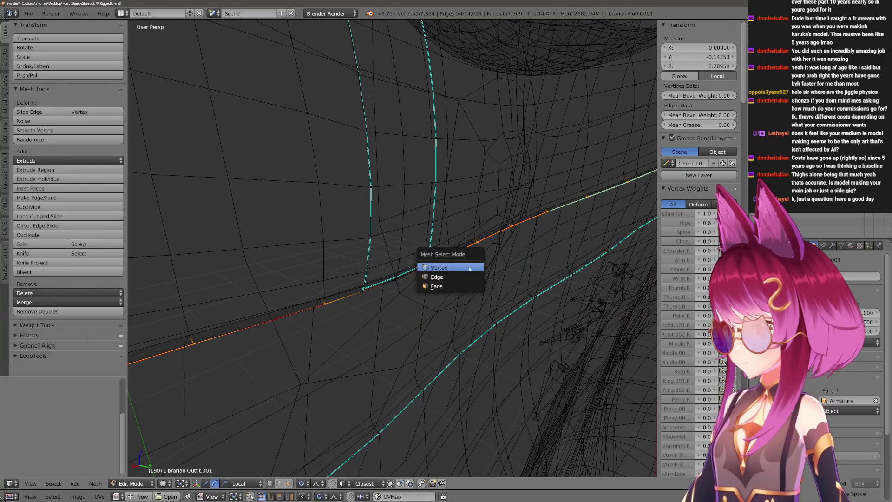
left_click(446, 285)
left_click(427, 292)
key("a")
key("a")
key("l")
scroll(426, 293, "down", 5)
key("KP_1")
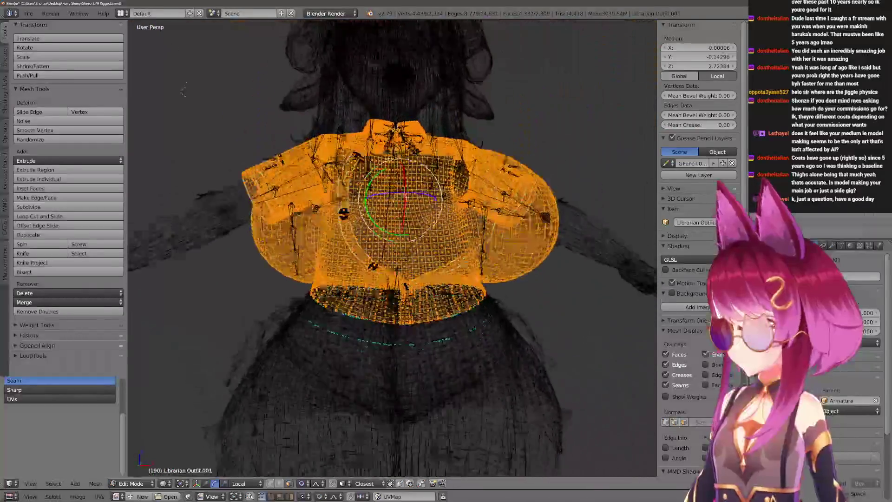
scroll(392, 243, "down", 2)
key("z")
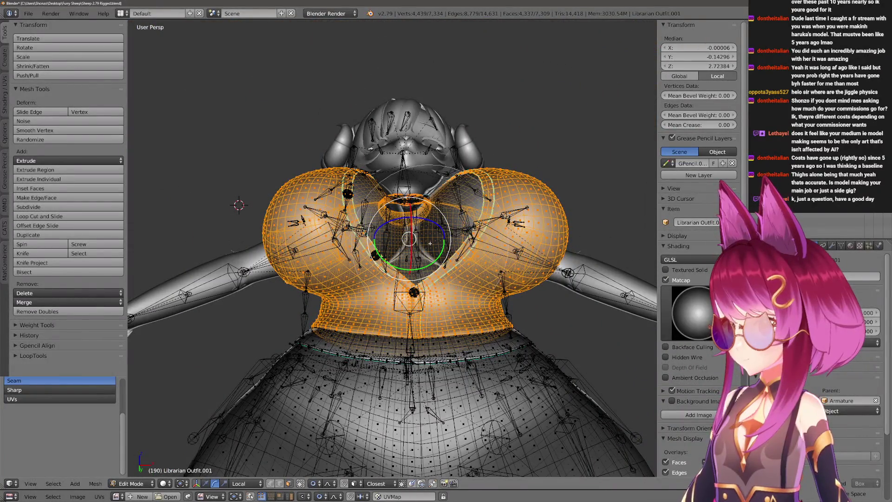
key("l")
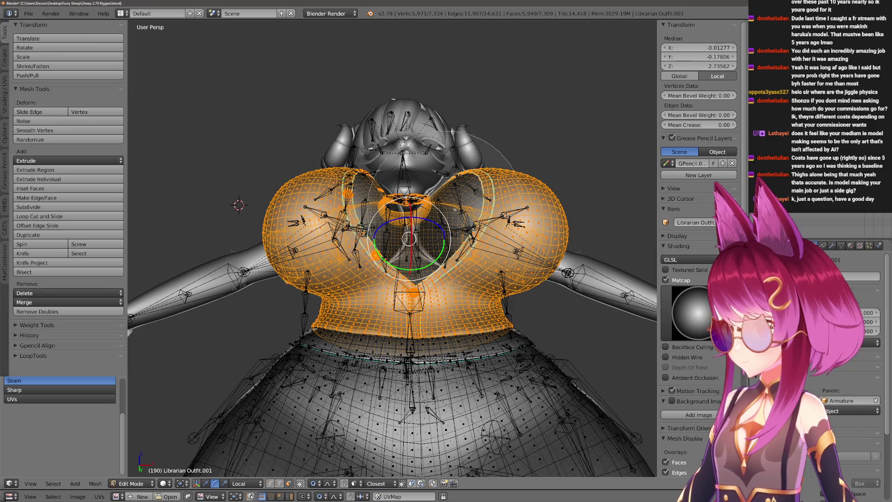
scroll(405, 277, "up", 2)
mouse_move(405, 300)
middle_mouse_down()
mouse_move(404, 277)
mouse_move(447, 272)
middle_mouse_up()
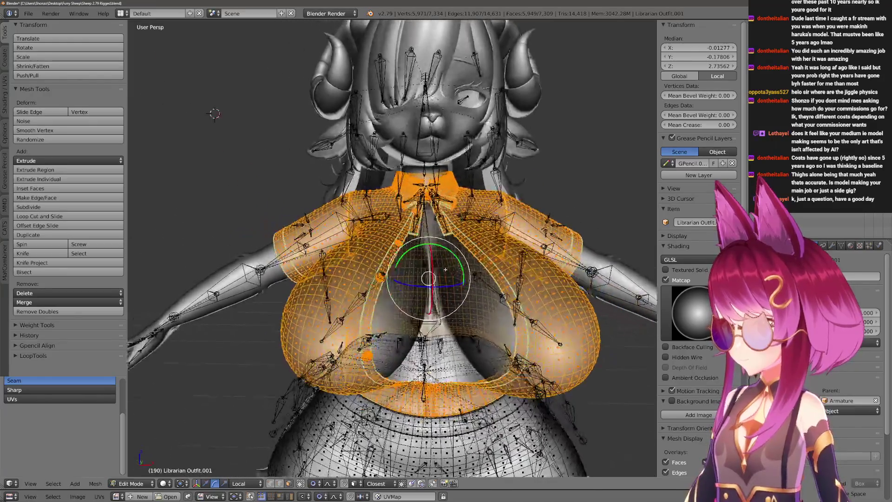
Separate the shirt into its own object Librarian Outfit.002 and return to textured object mode.
key("p")
left_click(446, 272)
key("Tab")
key("z")
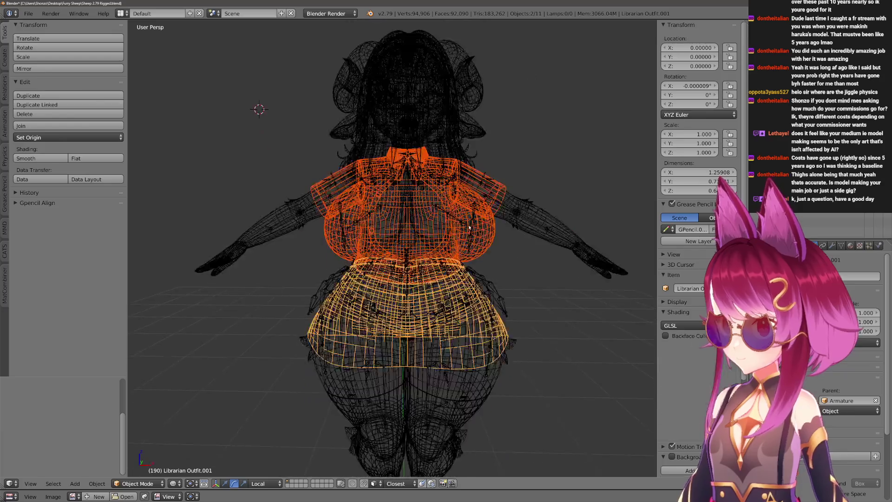
scroll(225, 140, "up", 1)
key("alt+z")
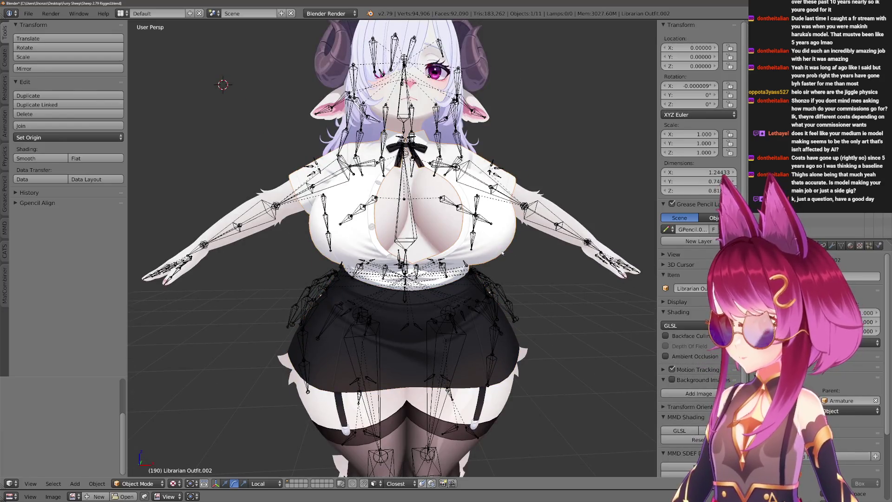
Hide the armature, the shirt and the skirt so only the lingerie outfit shows.
left_click(834, 260)
key("h")
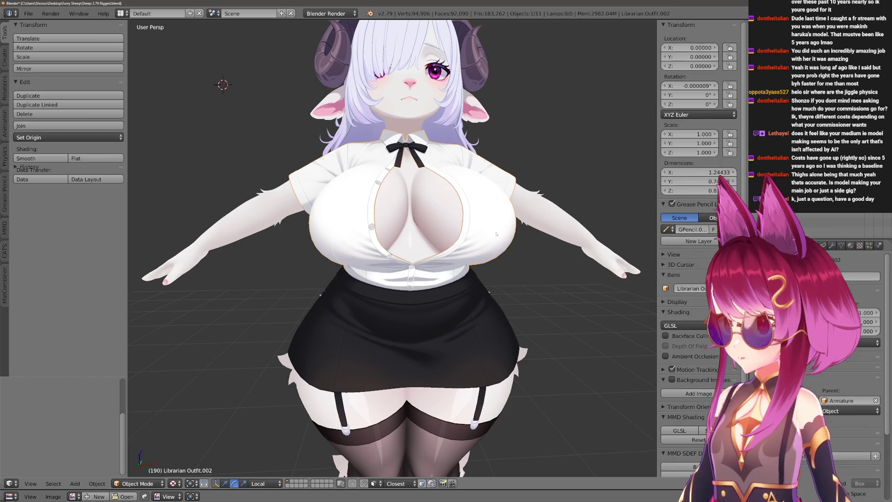
key("h")
mouse_move(390, 314)
middle_mouse_down()
mouse_move(442, 317)
mouse_move(411, 292)
middle_mouse_up()
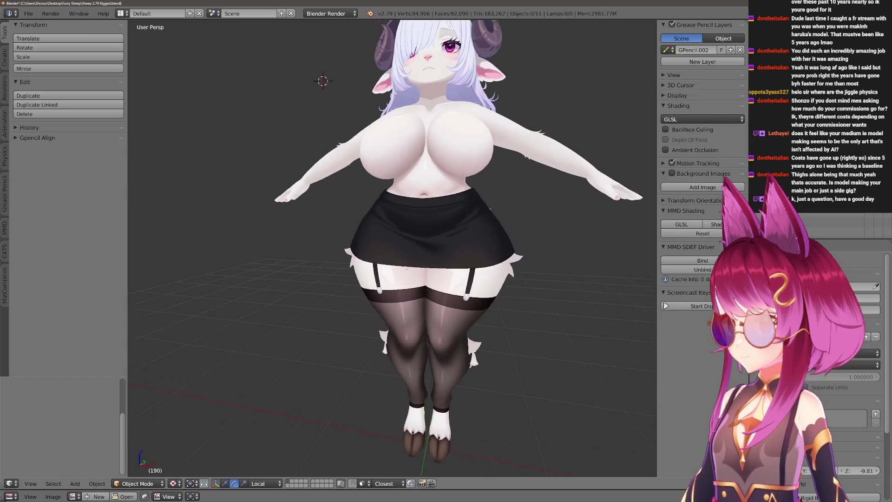
scroll(410, 258, "up", 2)
right_click(409, 258)
middle_click_drag(412, 262, 478, 271)
key("h")
scroll(479, 271, "up", 1)
Linked-select both stockings without the garter straps and split them off the outfit mesh.
right_click(421, 280)
key("Tab")
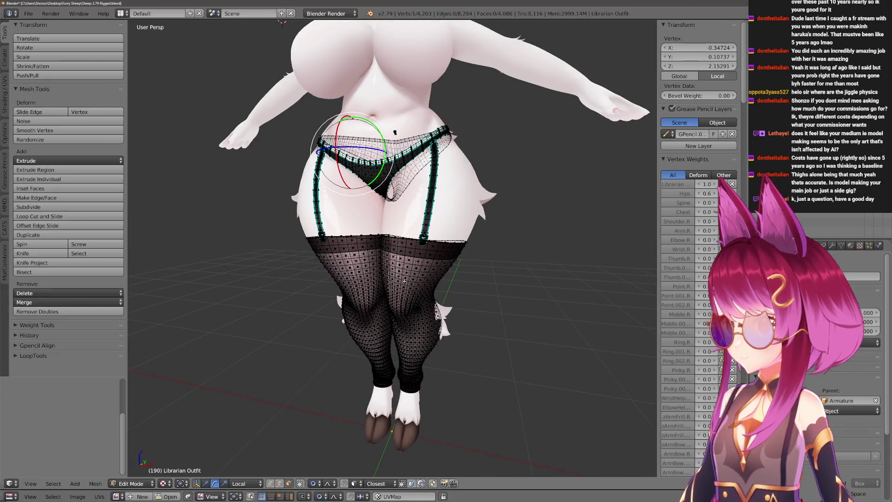
scroll(421, 281, "up", 3)
key("a")
key("a")
key("l")
key("l")
key("l")
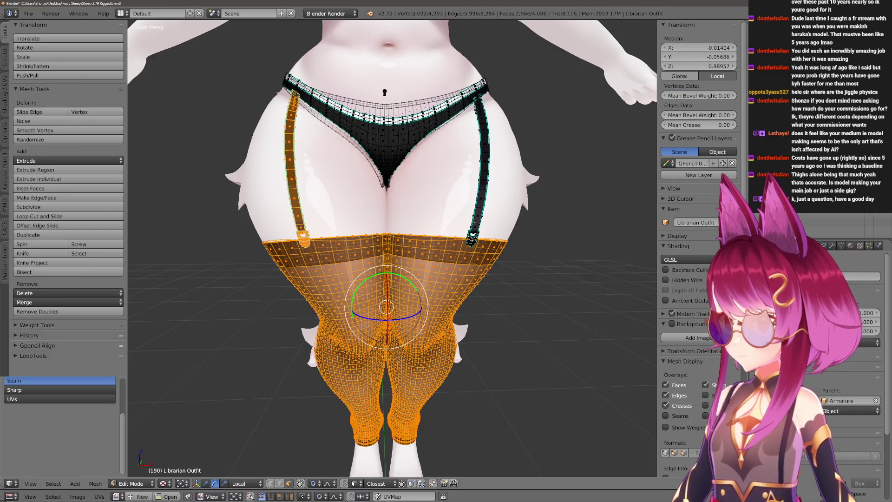
key("l")
key("a")
scroll(358, 277, "down", 3)
scroll(357, 277, "up", 3)
key("l")
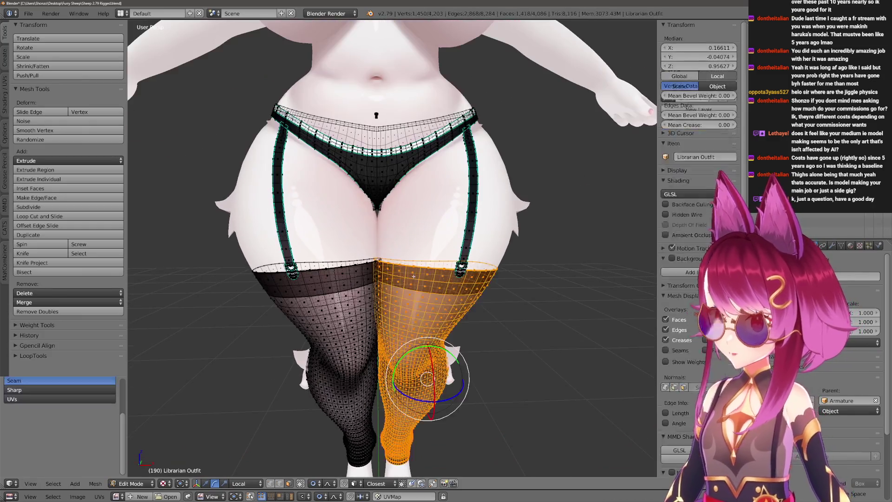
key("l")
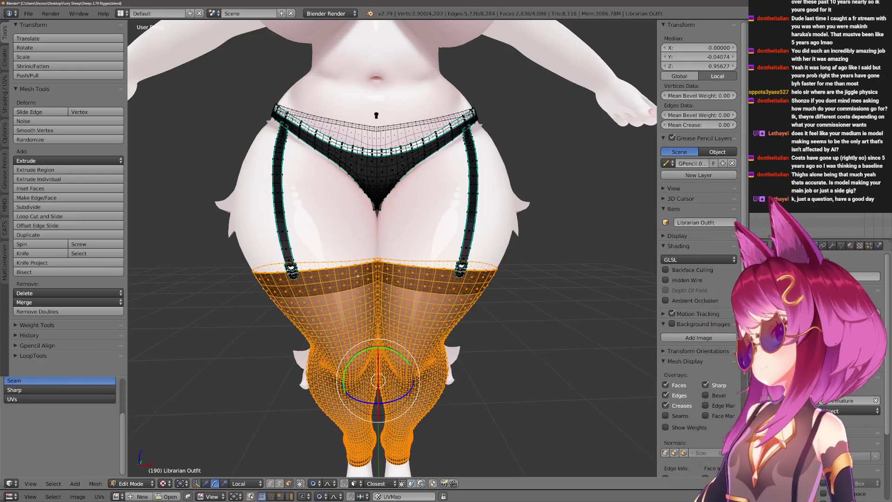
key("h")
key("Tab")
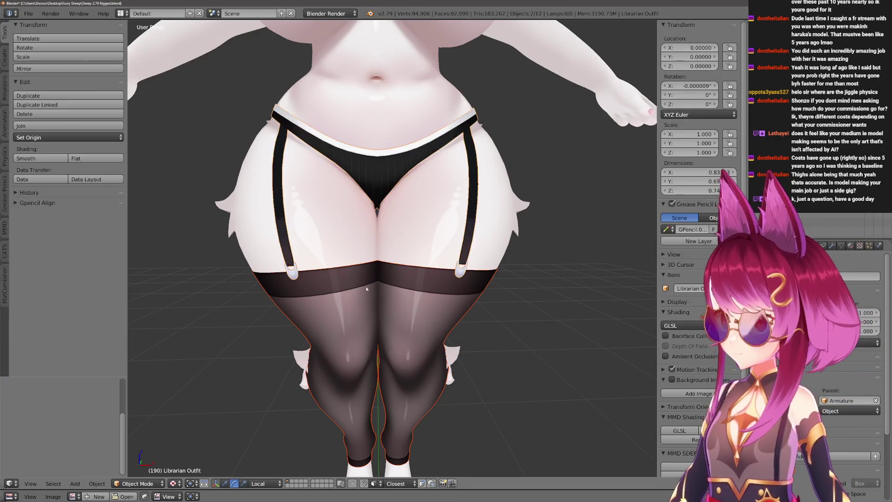
scroll(358, 276, "down", 4)
scroll(379, 214, "up", 1)
Unhide all clothing and the armature and deselect everything.
mouse_move(378, 215)
middle_mouse_down()
mouse_move(464, 251)
mouse_move(360, 261)
mouse_move(399, 278)
middle_mouse_up()
key("alt+h")
key("a")
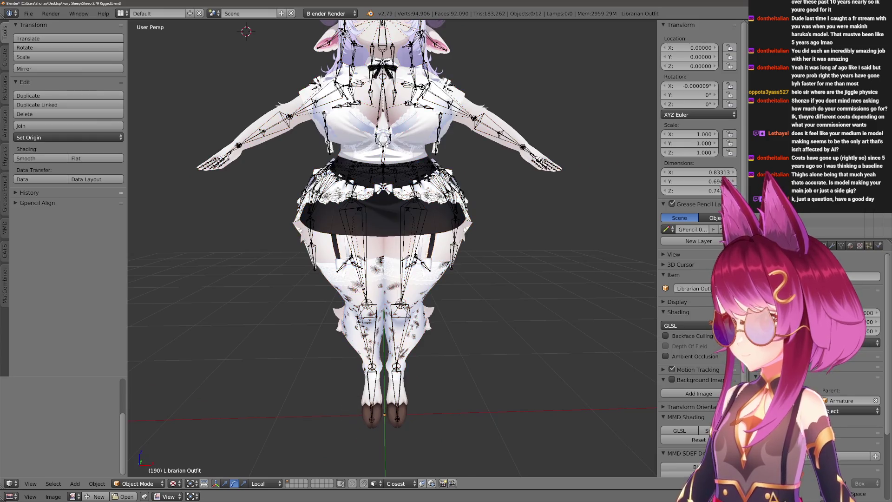
scroll(350, 170, "up", 2)
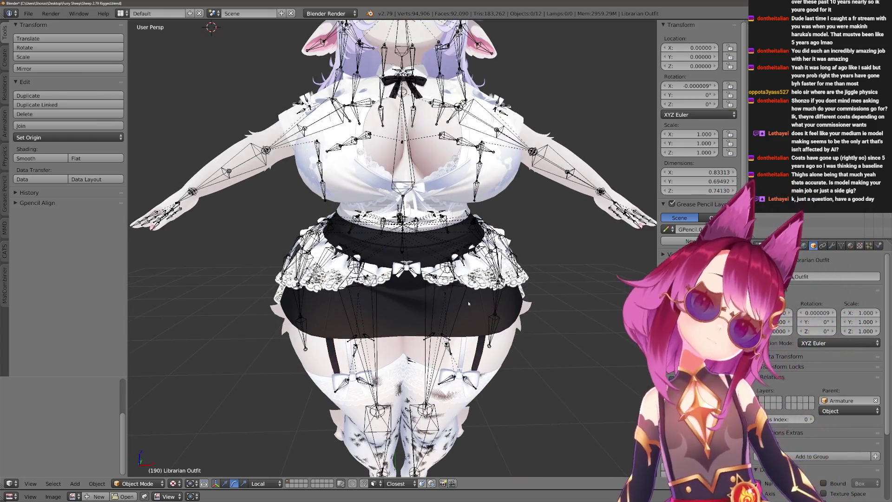
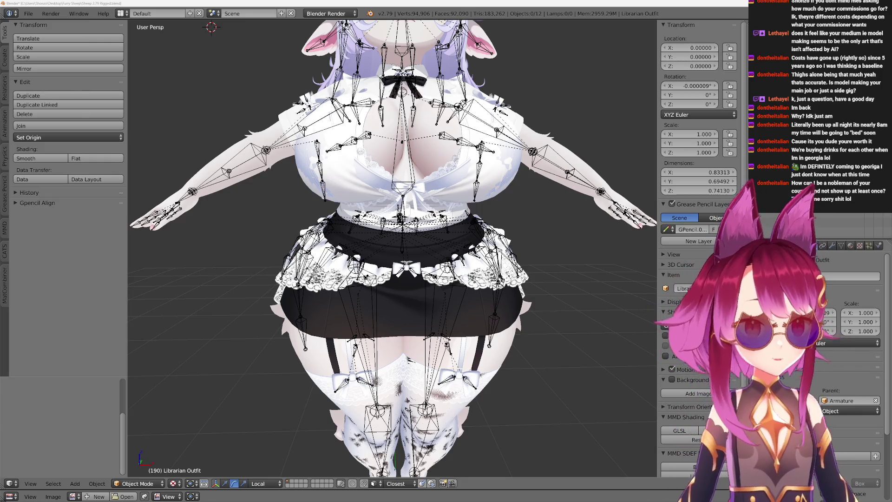
scroll(436, 210, "down", 1)
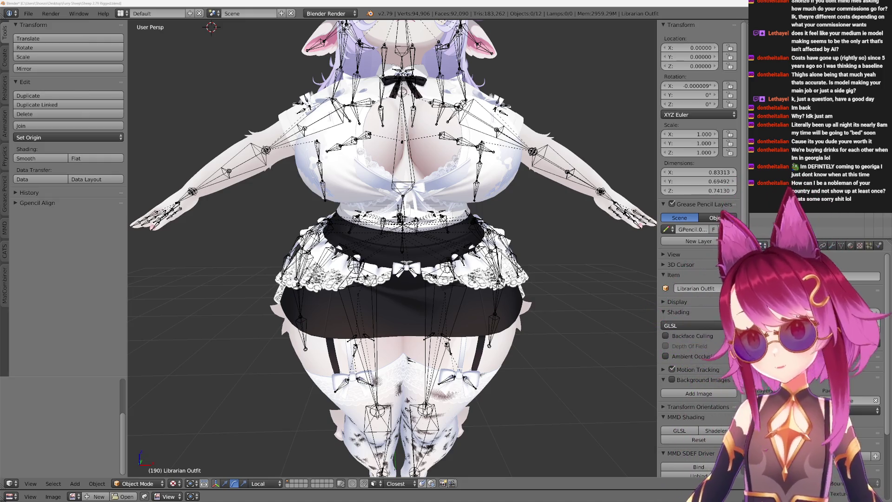
scroll(436, 210, "down", 1)
Select the armature, enter bone editing and pick the EarRoot bone beside the head.
middle_click_drag(436, 209, 419, 209)
scroll(426, 223, "up", 2)
scroll(425, 250, "up", 2)
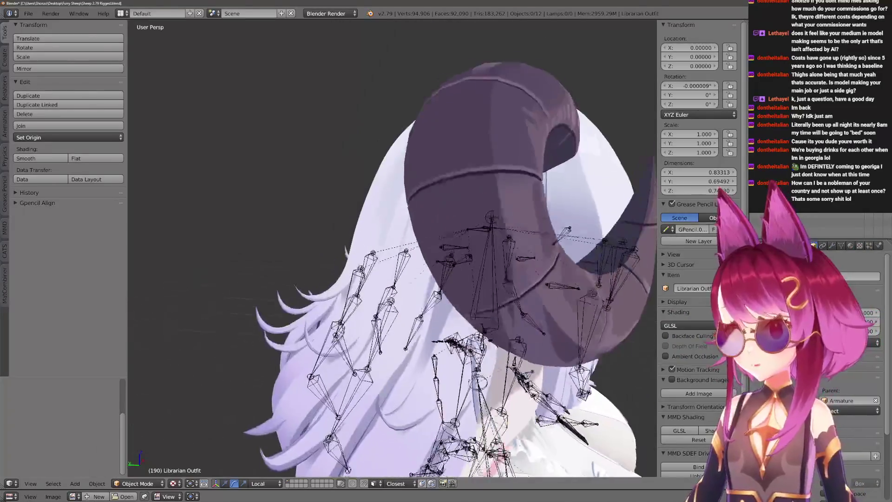
scroll(431, 296, "up", 2)
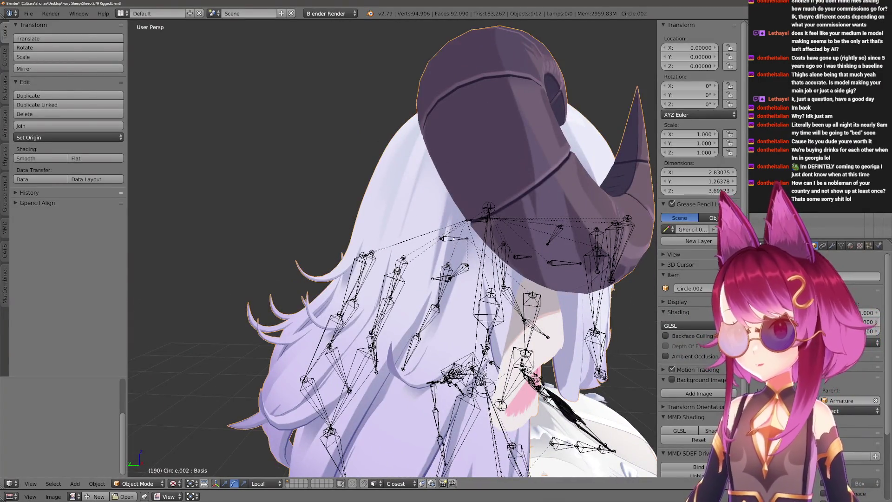
right_click(455, 245)
key("Tab")
right_click(429, 288)
scroll(432, 243, "down", 3)
Duplicate EarRoot with Shift+D and move the copy out to the left of the head.
key("shift+d")
key("Return")
key("g")
key("Return")
key("g")
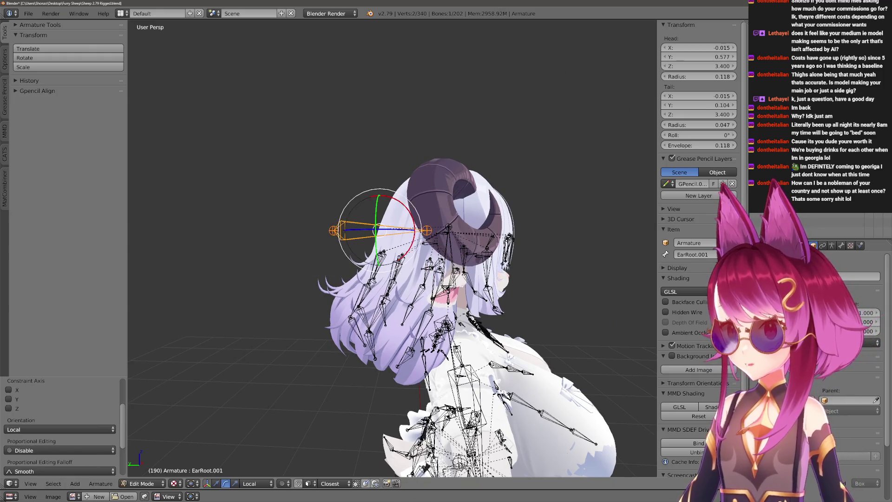
Resize the EarRoot.001 copy, sketch an annotation loop around the head and clear it again.
key("Return")
key("KP_1")
scroll(415, 161, "up", 2)
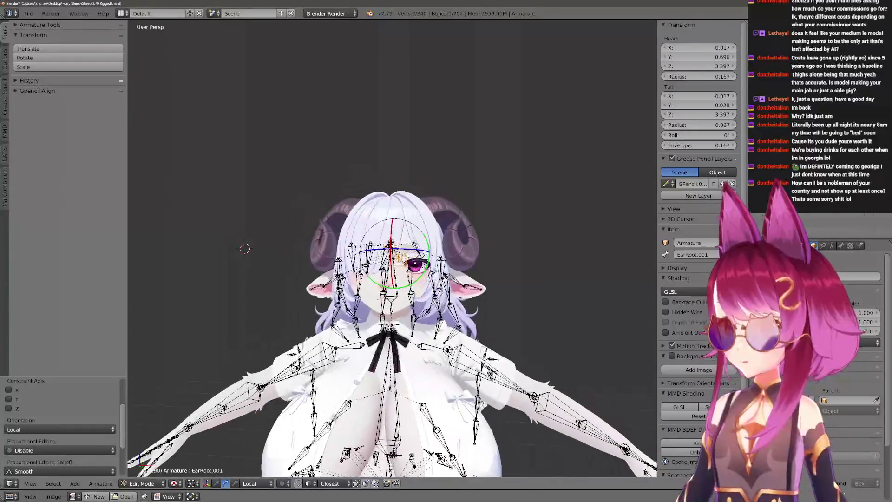
left_click_drag(415, 157, 306, 236)
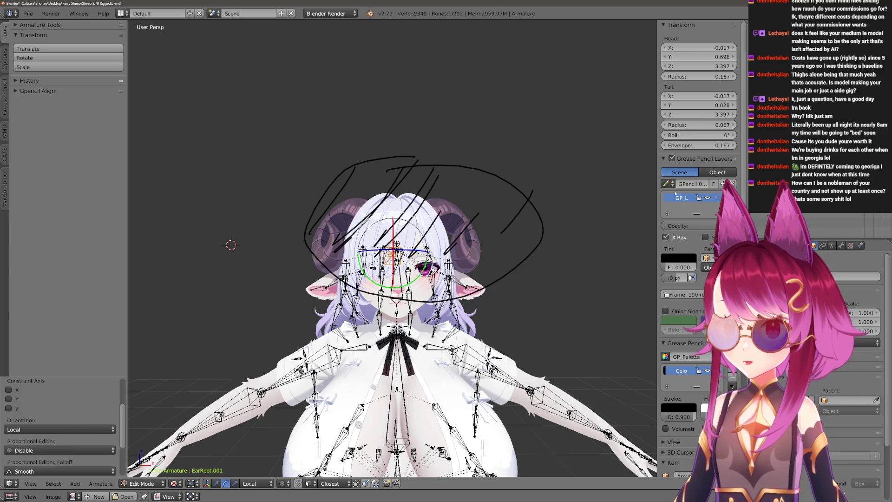
key("ctrl+z")
middle_click_drag(391, 278, 488, 279)
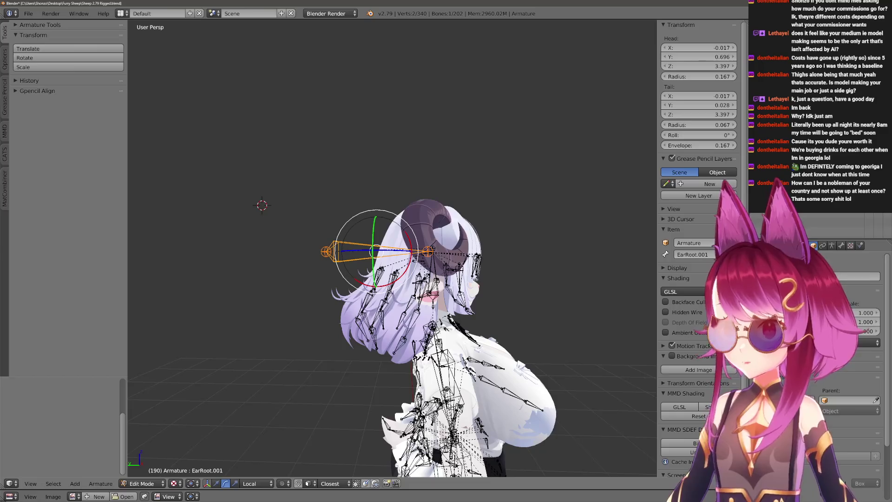
Test-rotate the bone copy about X in Pose Mode repeatedly, cancelling each time so the pose stays unchanged.
key("ctrl+Tab")
key("r")
key("x")
key("Escape")
key("r")
key("x")
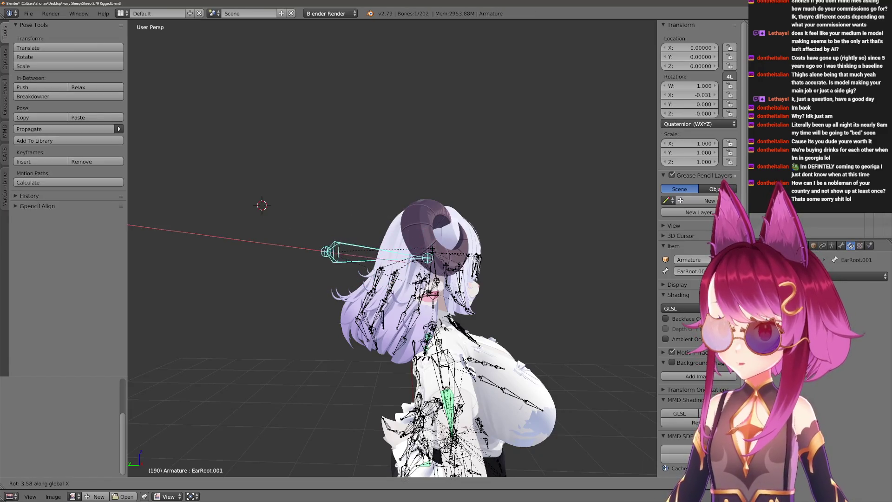
key("Escape")
key("r")
key("x")
key("Escape")
key("r")
key("x")
key("Escape")
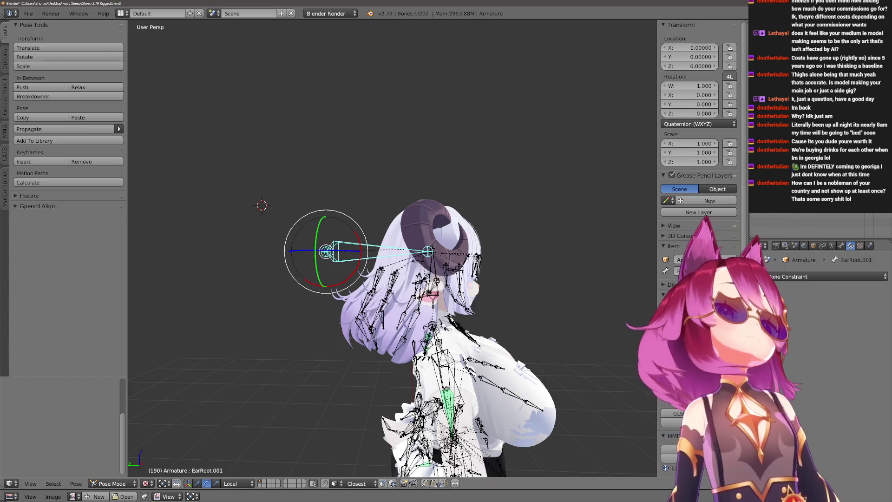
scroll(390, 279, "up", 2)
scroll(390, 279, "up", 2)
Delete the EarRoot.001 bone in Edit Mode, restoring the armature's original bones.
key("Tab")
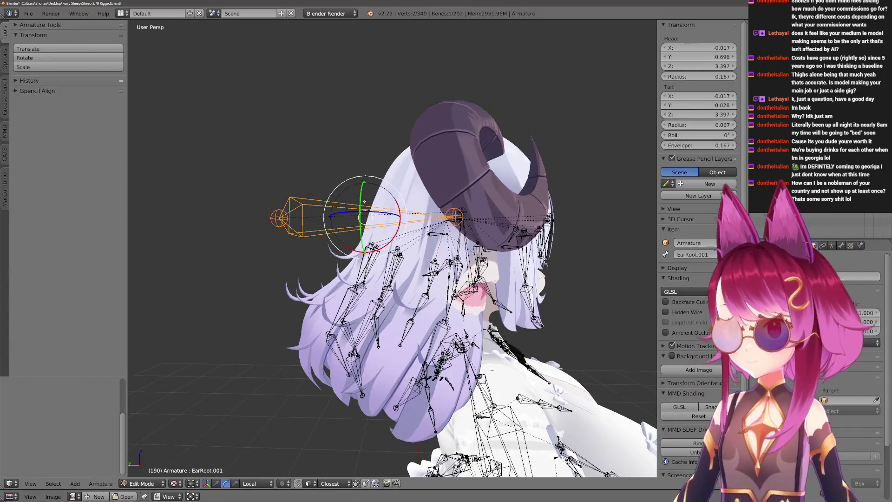
key("x")
left_click(365, 201)
mouse_move(364, 201)
middle_mouse_down()
mouse_move(204, 185)
mouse_move(204, 84)
middle_mouse_up()
scroll(390, 251, "up", 2)
scroll(390, 251, "up", 2)
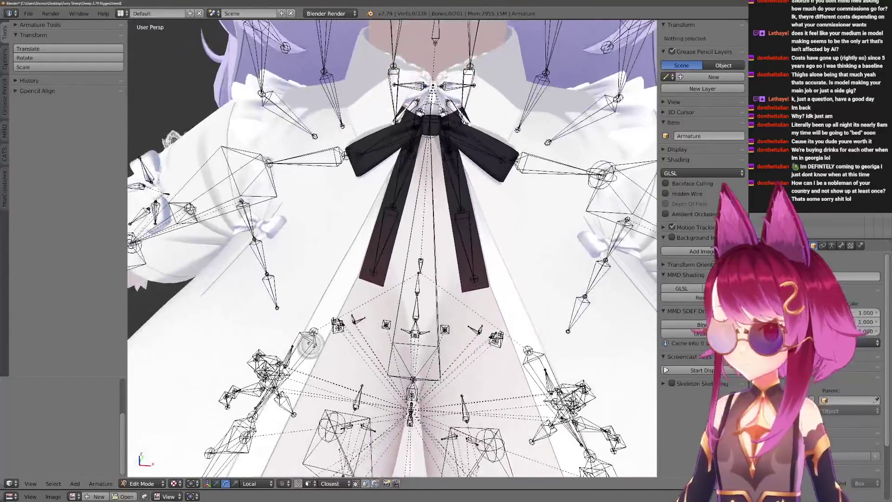
Leave bone editing and select the Librarian Outfit.002 mesh.
key("Tab")
right_click(195, 279)
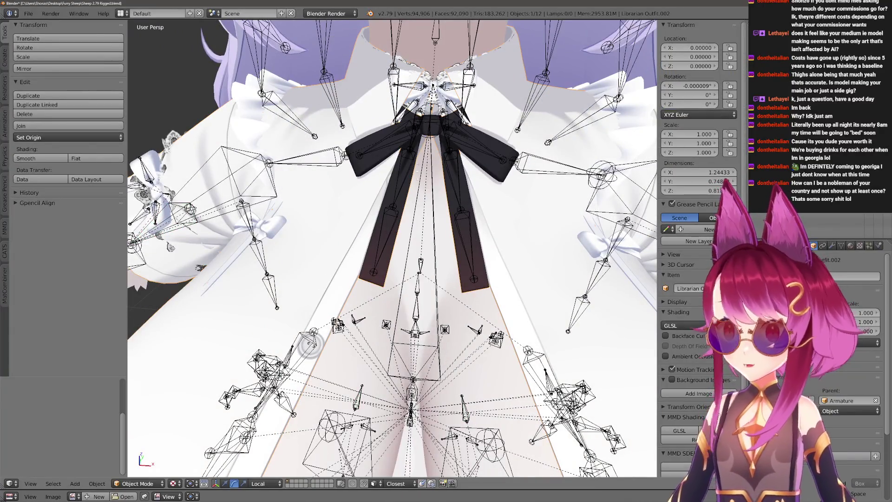
key("a")
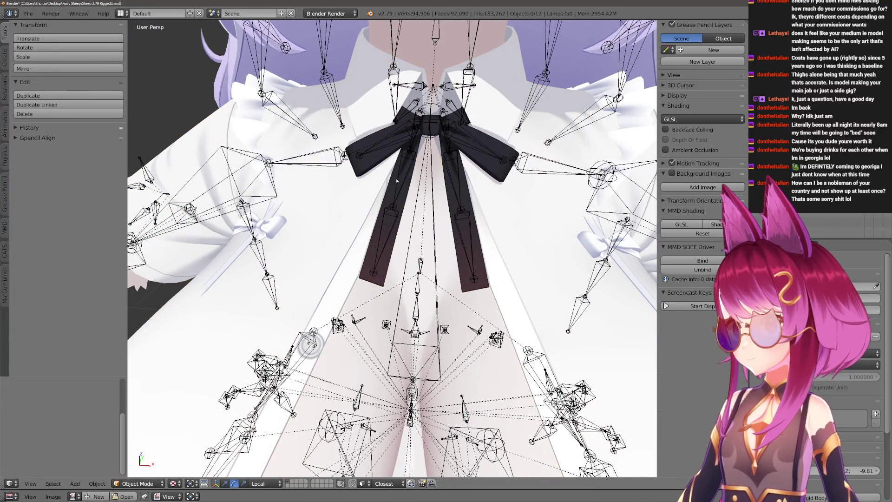
right_click(407, 192)
mouse_move(407, 192)
middle_mouse_down()
mouse_move(346, 190)
mouse_move(390, 231)
middle_mouse_up()
Test-rotate the Neck bone in Pose Mode to check the collar deformation, then cancel.
key("ctrl+Tab")
right_click(418, 175)
key("r")
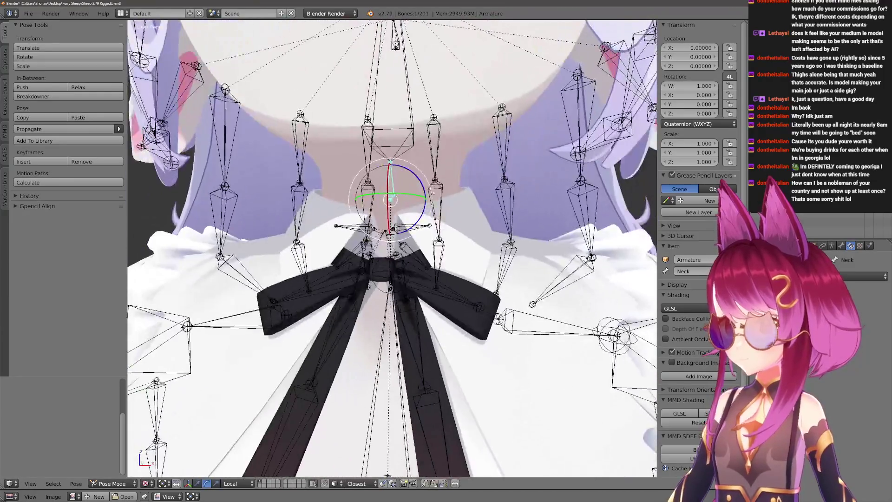
key("Escape")
middle_click_drag(390, 230, 418, 210)
Weight paint with the Draw brush at 500 px, paint out the cyan collar weight and set brush weight 0.300.
key("ctrl+Tab")
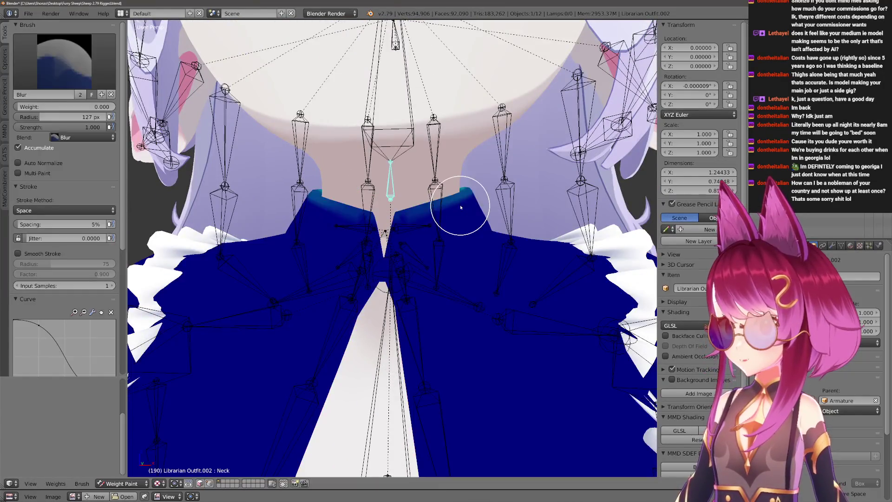
scroll(447, 205, "up", 3)
scroll(448, 206, "up", 2)
key("1")
key("f")
left_click(418, 209)
scroll(479, 286, "down", 3)
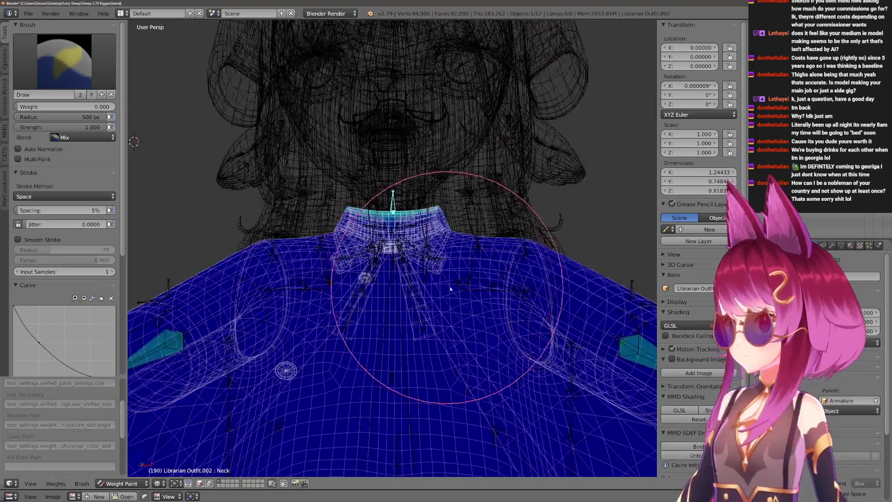
left_click_drag(447, 259, 388, 209)
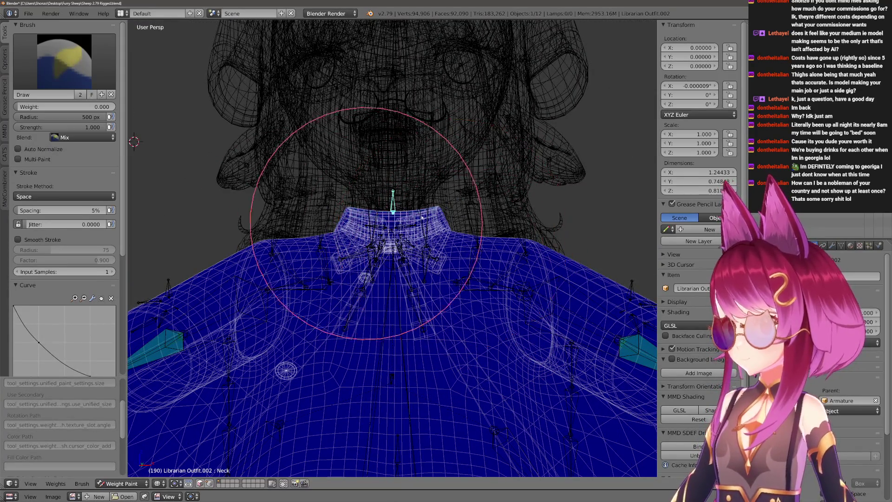
left_click_drag(69, 107, 99, 107)
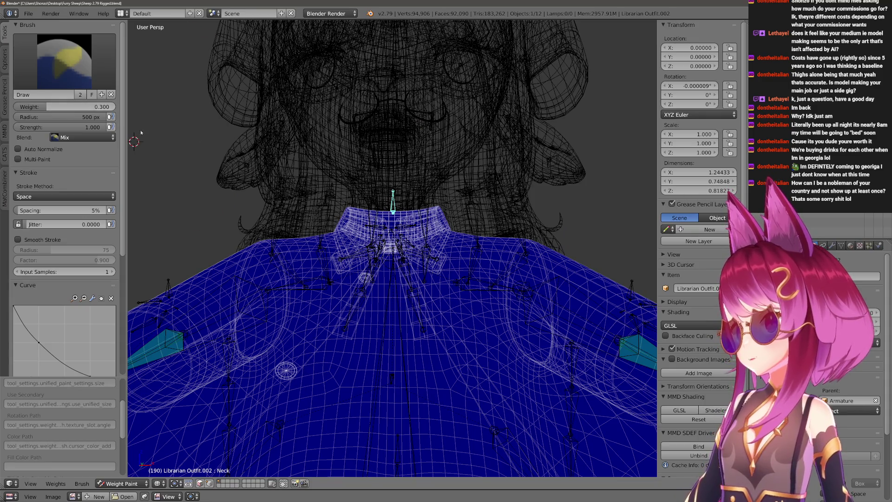
middle_click_drag(428, 114, 500, 153)
key("KP_3")
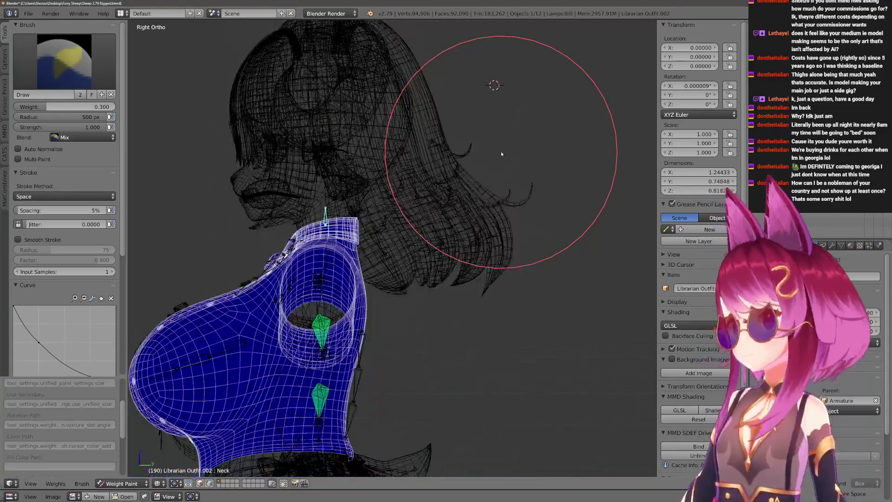
scroll(520, 207, "up", 3)
middle_click_drag(520, 207, 484, 206, "shift")
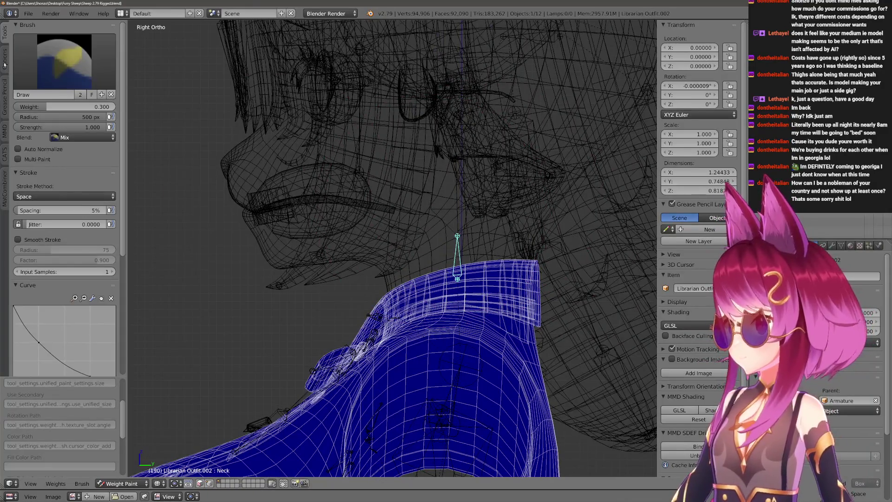
scroll(36, 214, "down", 10)
scroll(63, 209, "up", 10)
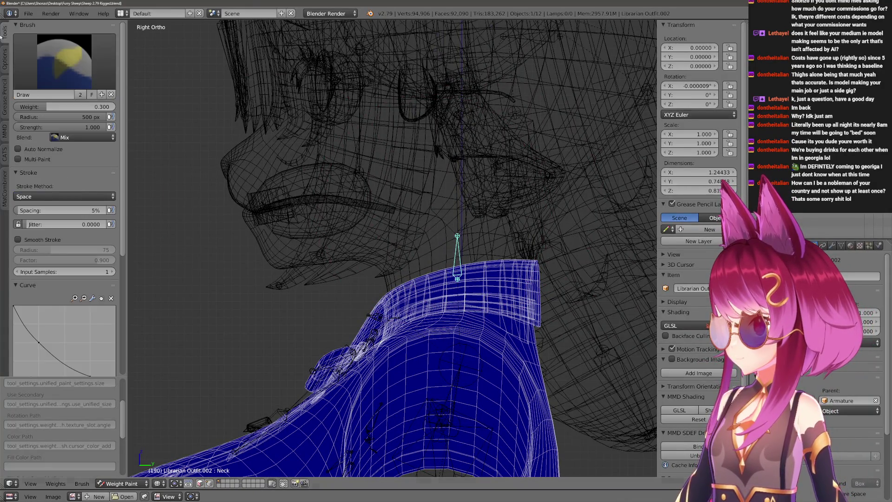
scroll(328, 200, "down", 1)
scroll(243, 191, "down", 1)
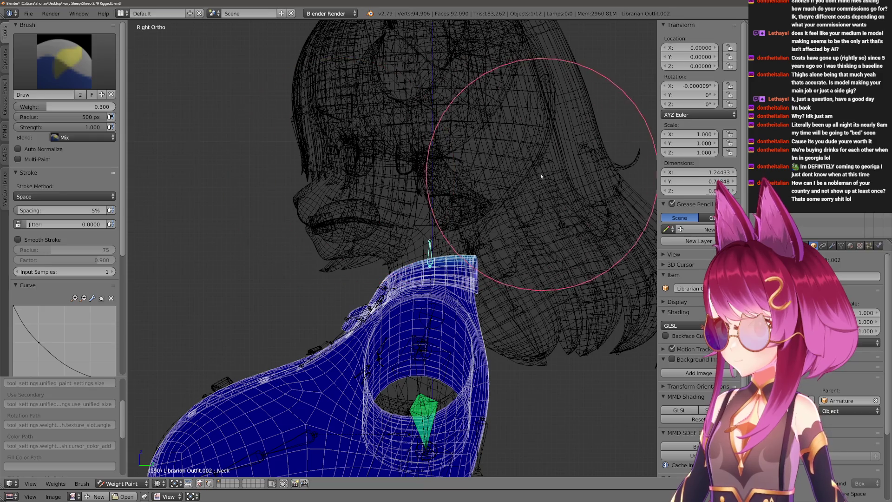
Inspect the neck and ruffle in matcap shading from front, low and high angles.
key("z")
mouse_move(109, 199)
middle_mouse_down()
mouse_move(459, 247)
mouse_move(471, 290)
middle_mouse_up()
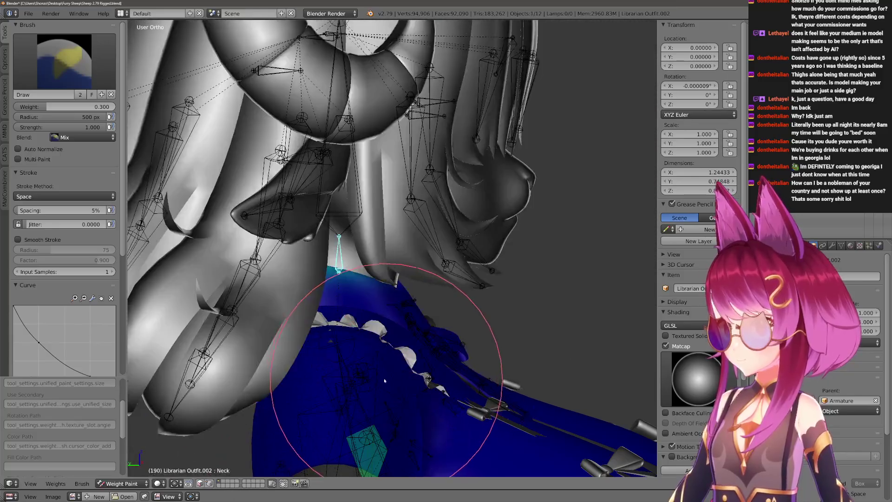
mouse_move(472, 290)
middle_mouse_down()
mouse_move(363, 369)
mouse_move(412, 294)
middle_mouse_up()
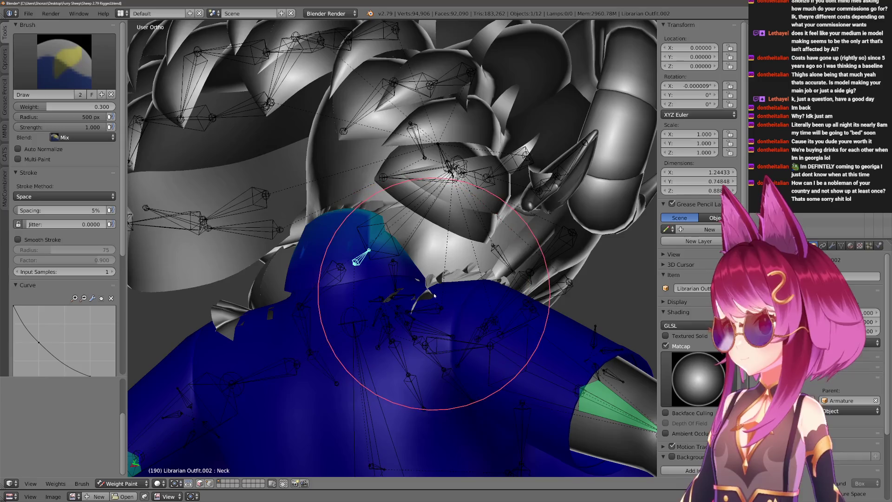
middle_click_drag(413, 295, 422, 258)
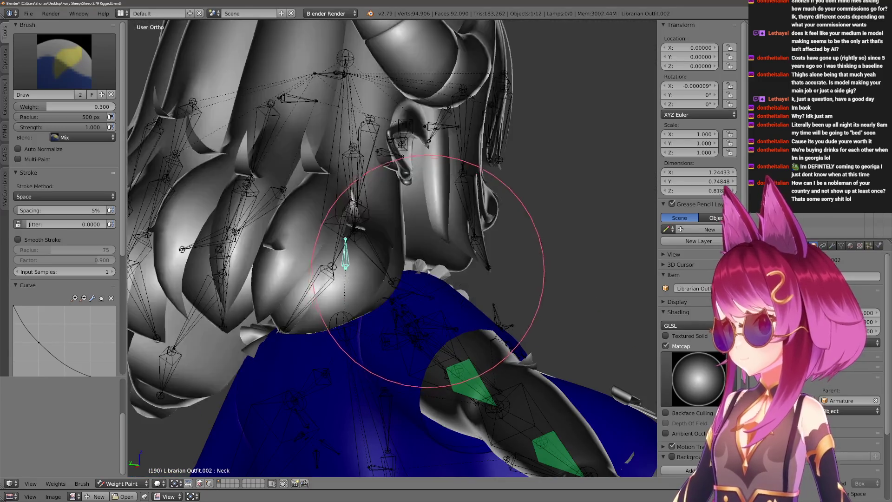
key("KP_5")
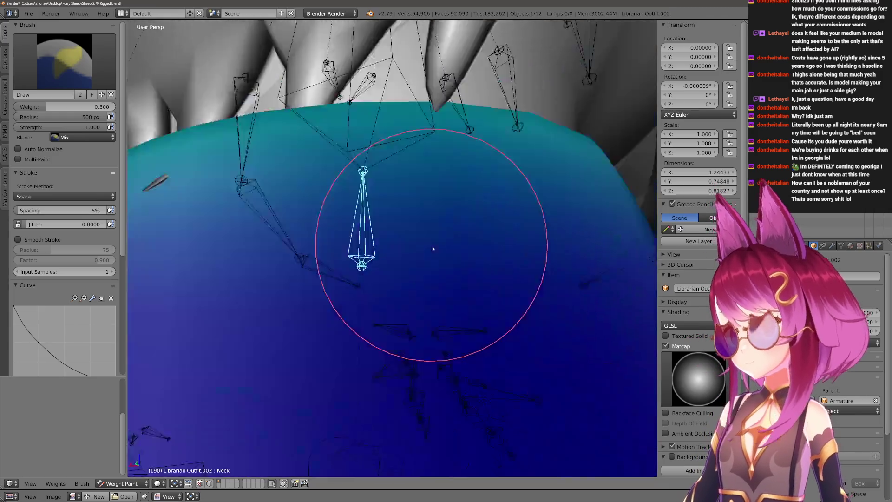
mouse_move(423, 258)
middle_mouse_down()
mouse_move(392, 235)
mouse_move(408, 230)
middle_mouse_up()
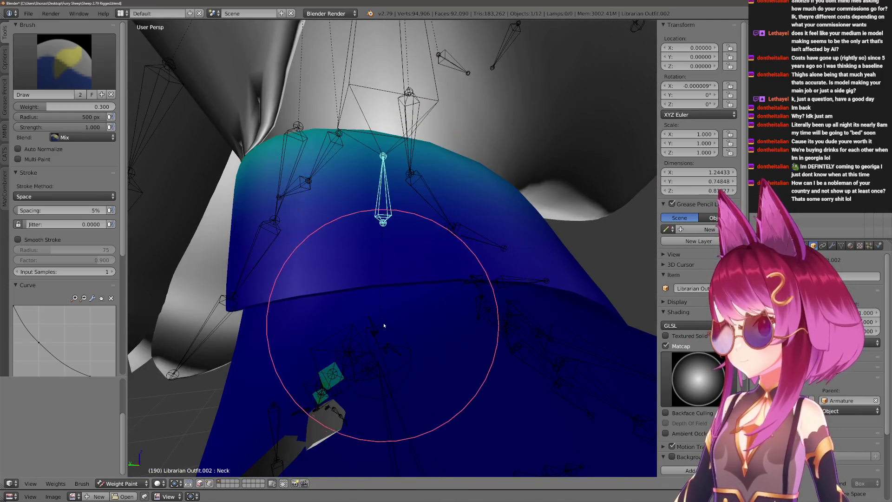
Show the Chest bone's weights and paint Chest weight onto the outfit top.
key("ctrl+Tab")
right_click(384, 328)
key("ctrl+Tab")
left_click_drag(392, 388, 328, 369)
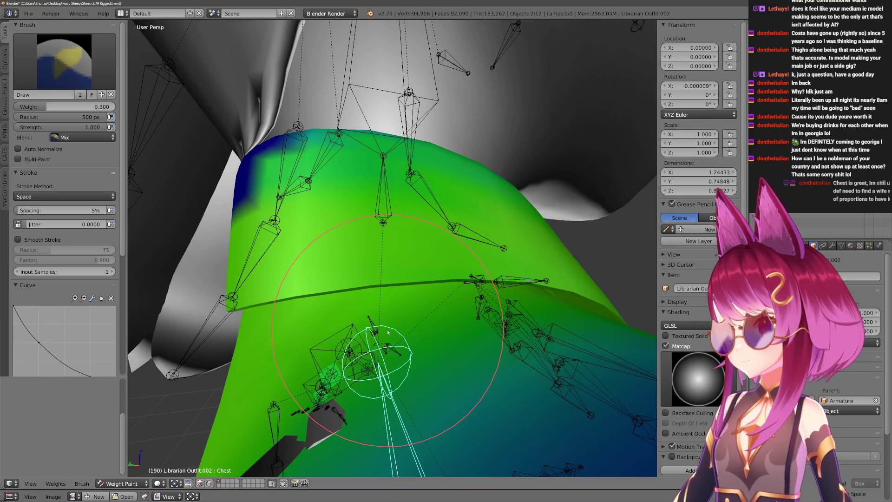
Paint more Chest weight onto the top, check it from the right ortho view and resize the brush.
middle_click_drag(328, 368, 355, 300)
key("KP_3")
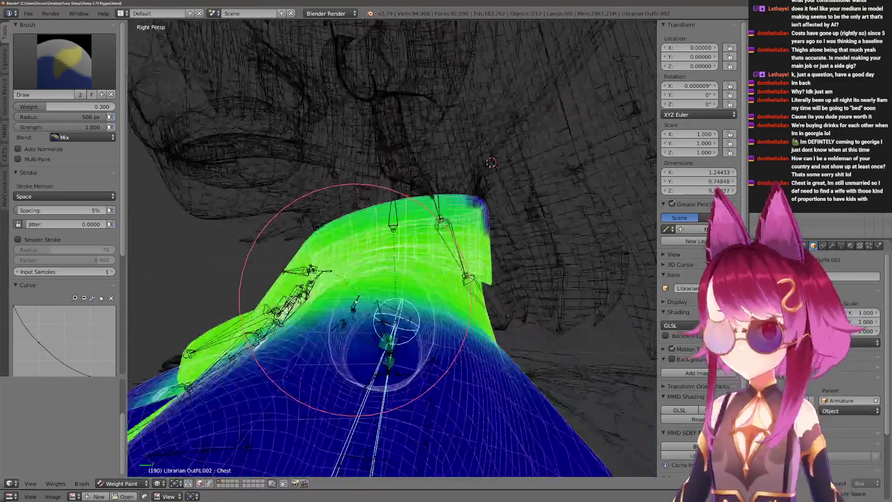
key("KP_5")
key("f")
left_click(449, 258)
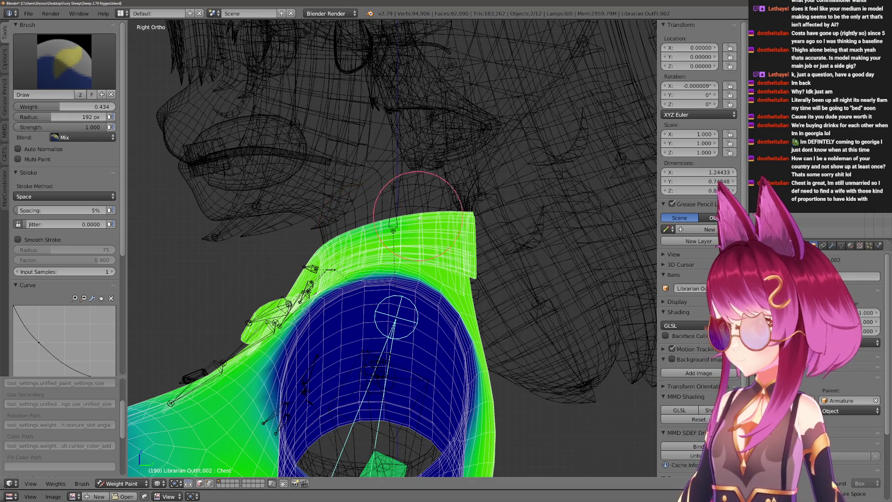
scroll(421, 216, "down", 3)
key("f")
left_click(514, 182)
scroll(514, 183, "down", 2)
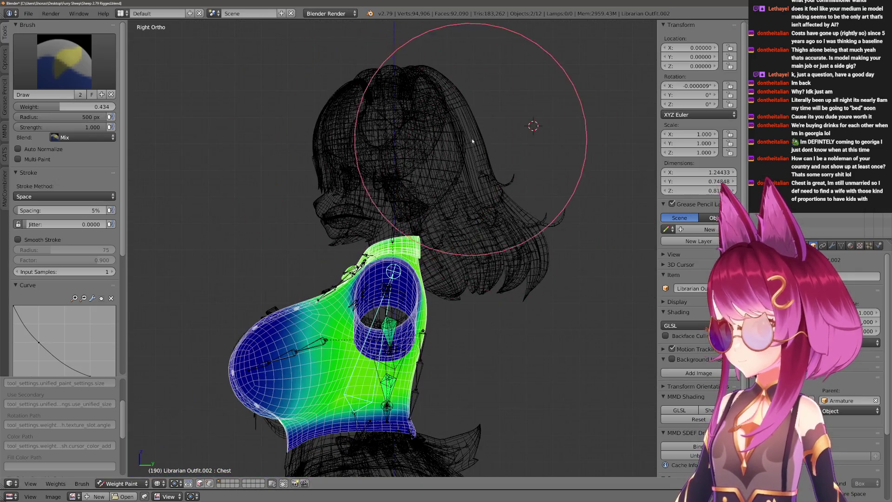
scroll(471, 141, "up", 3)
Switch to posing the armature and test-rotate the Neck bone, cancelling the rotation.
key("ctrl+Tab")
right_click(402, 189)
key("ctrl+Tab")
key("r")
right_click(402, 126)
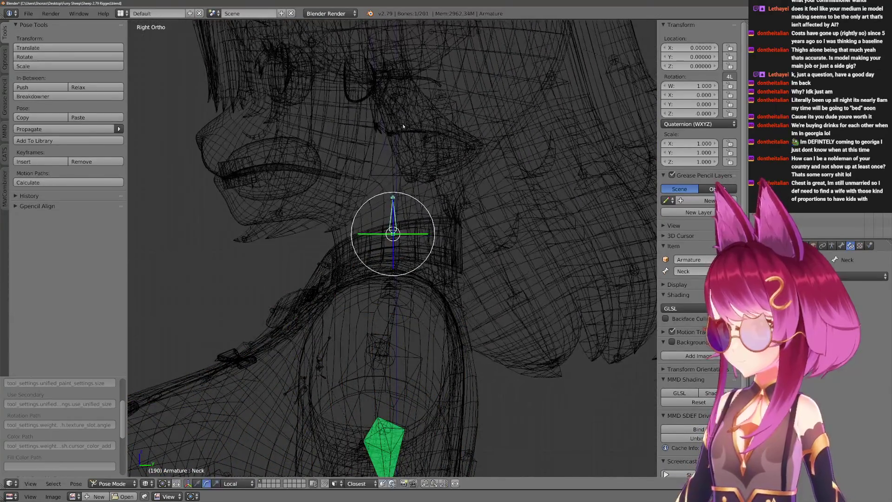
View the model in solid textured shading and test-rotate the Neck bone, then cancel.
key("ctrl+Tab")
key("z")
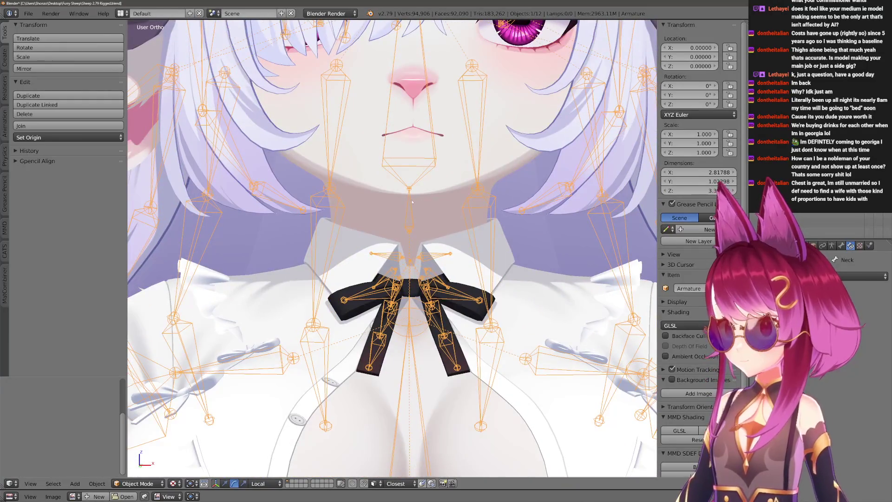
key("ctrl+Tab")
key("r")
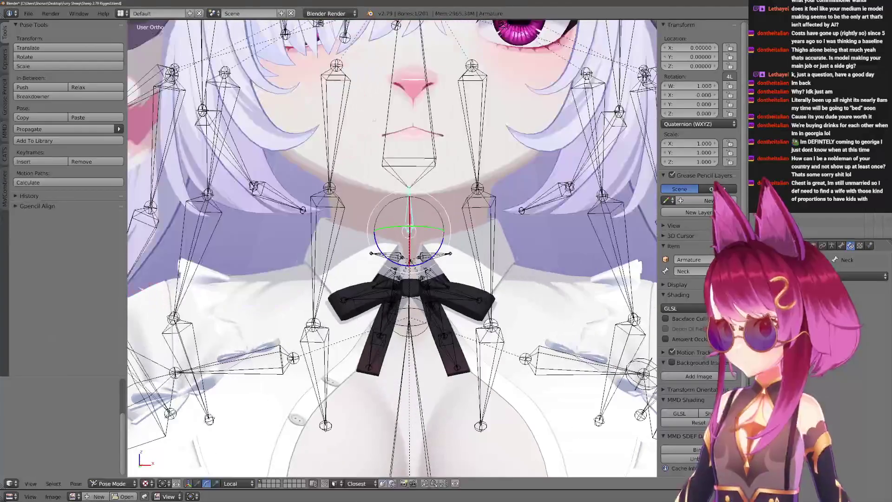
key("Escape")
Show the bow tie bone's weights on the outfit in wireframe and frame the collar.
right_click(472, 257, "shift")
key("ctrl+Tab")
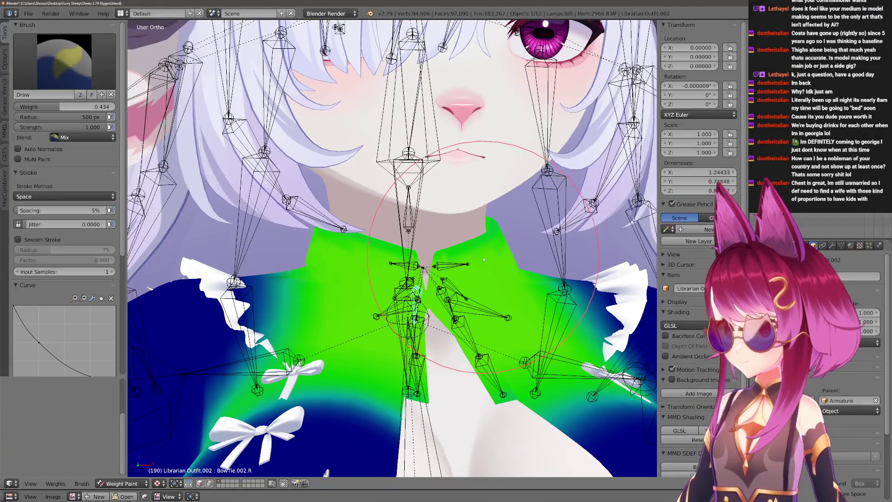
key("z")
middle_click_drag(417, 236, 424, 274, "shift")
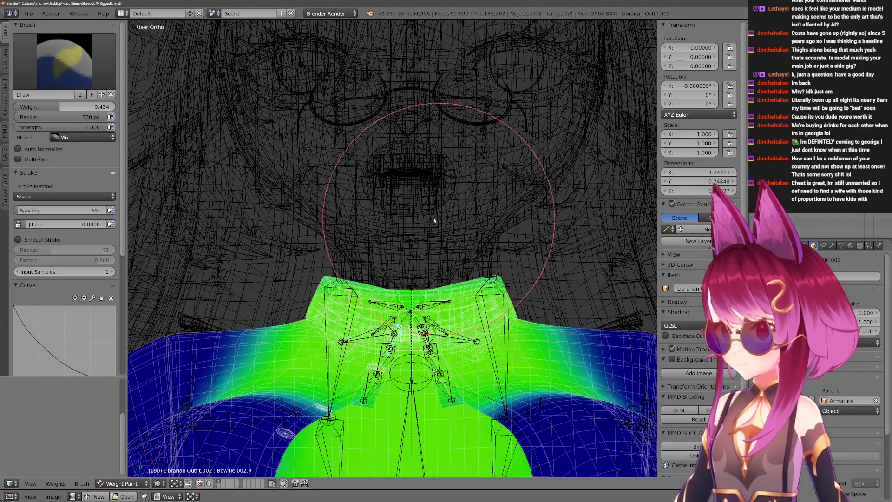
Resize the brush, return to solid shading and tilt the head with the Neck bone.
key("f")
left_click(395, 227)
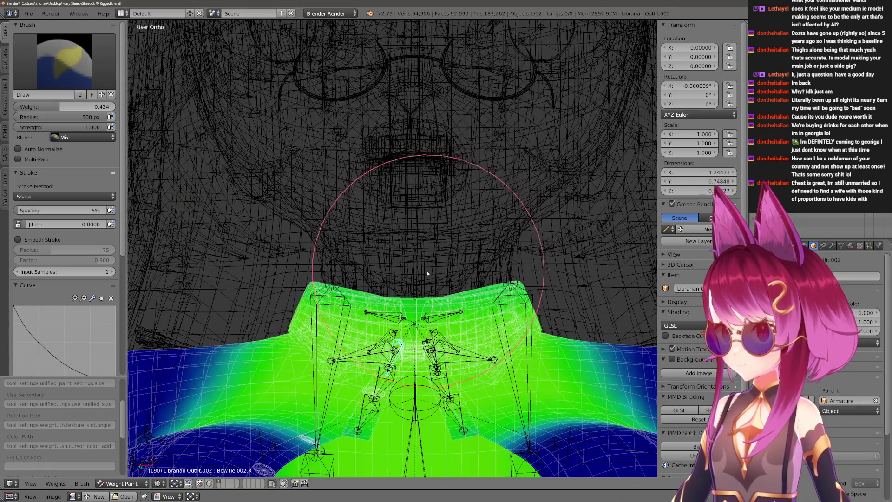
key("z")
key("ctrl+Tab")
key("r")
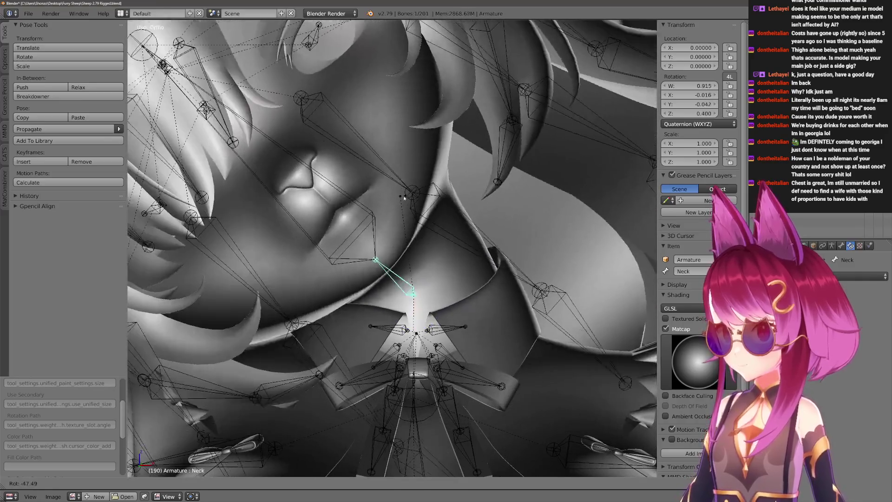
Confirm the neck tilt, then show the Shoulder.L weights and test-rotate that bone.
left_click(403, 198)
mouse_move(402, 197)
middle_mouse_down()
mouse_move(531, 282)
mouse_move(486, 334)
middle_mouse_up()
key("ctrl+Tab")
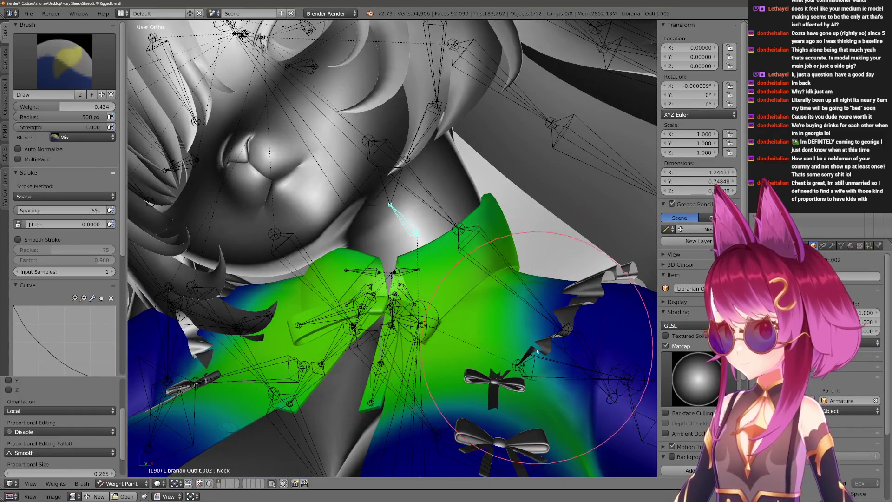
right_click(521, 366)
middle_click_drag(523, 364, 613, 349)
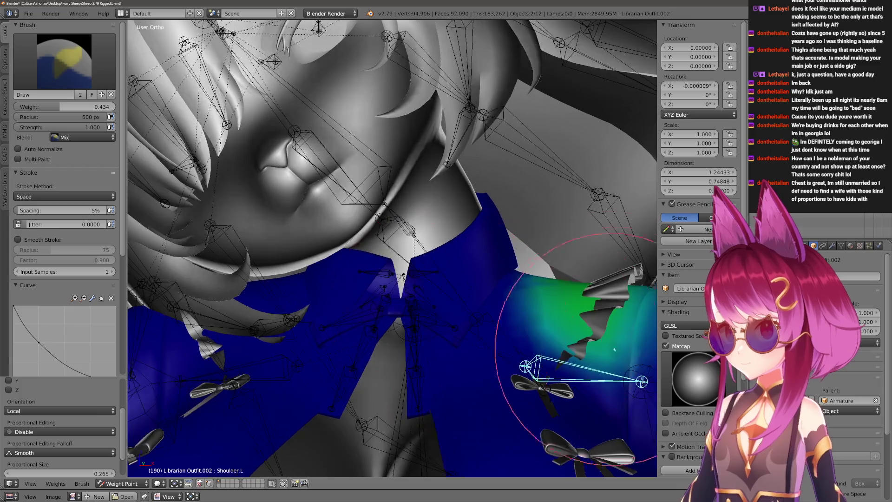
key("r")
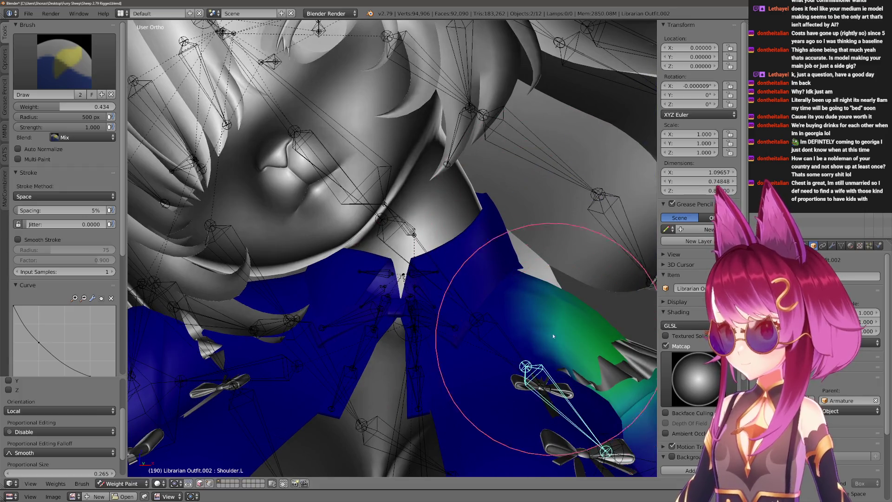
Shrink the brush, paint the collar and undo the stroke, then show the paint options such as X Mirror.
middle_click_drag(553, 333, 488, 292)
scroll(488, 293, "down", 3)
key("f")
left_click(468, 258)
left_click_drag(468, 258, 497, 209)
key("ctrl+z")
left_click(325, 220)
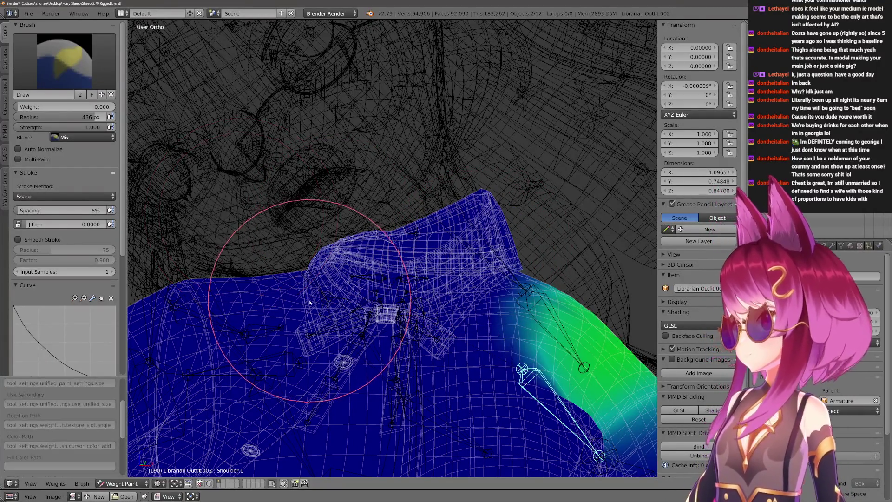
left_click(5, 59)
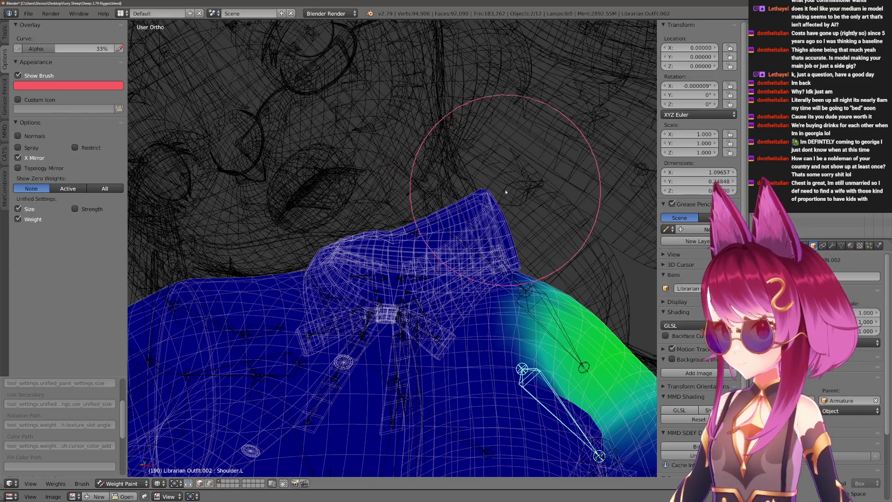
Review the Chest and Head bone weights around the collar.
middle_click_drag(486, 219, 427, 374)
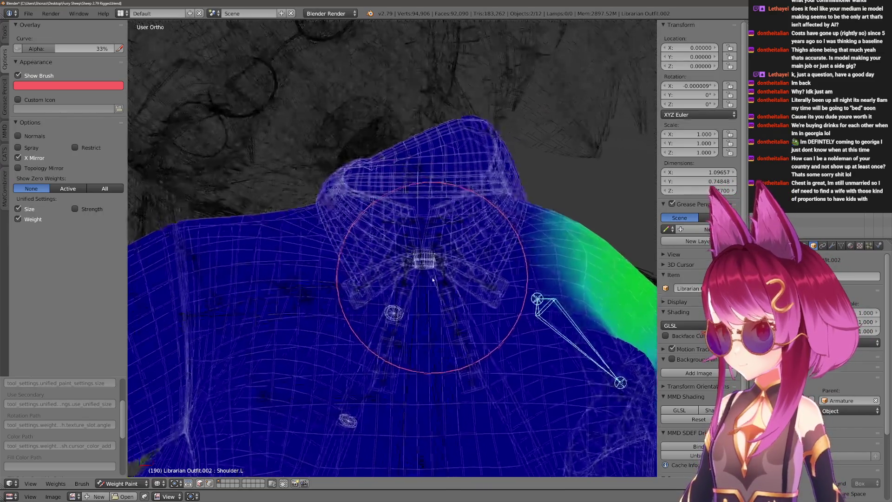
right_click(425, 281, "ctrl")
middle_click_drag(426, 281, 439, 218)
middle_click_drag(545, 204, 428, 269)
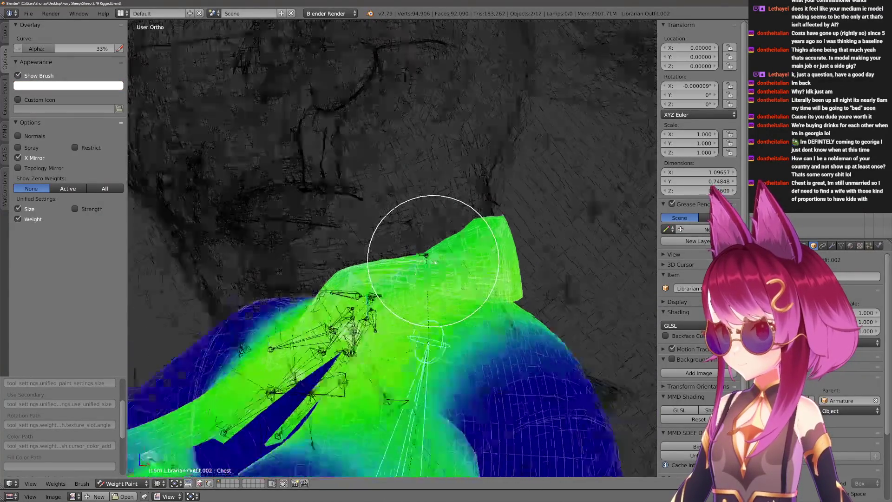
right_click(418, 251, "ctrl")
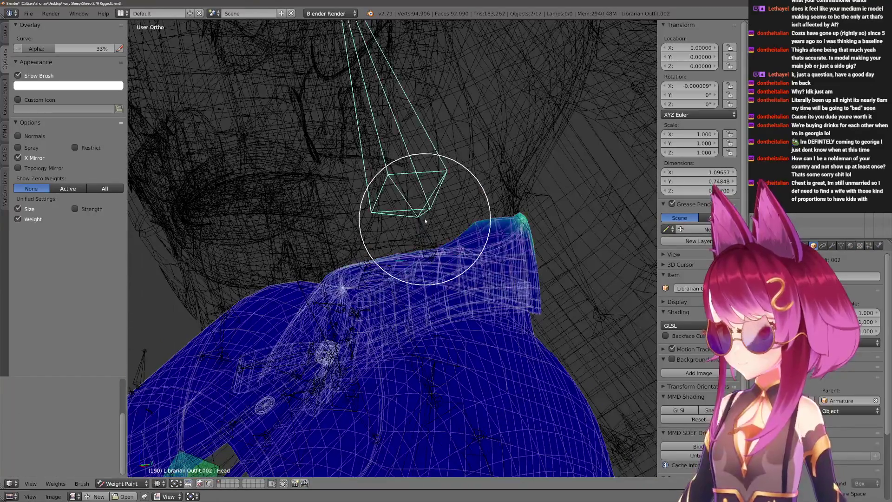
Enlarge the brush and paint the collar tip back to zero Head weight.
middle_click_drag(426, 220, 458, 299)
key("f")
left_click(460, 230)
middle_click_drag(460, 230, 476, 236)
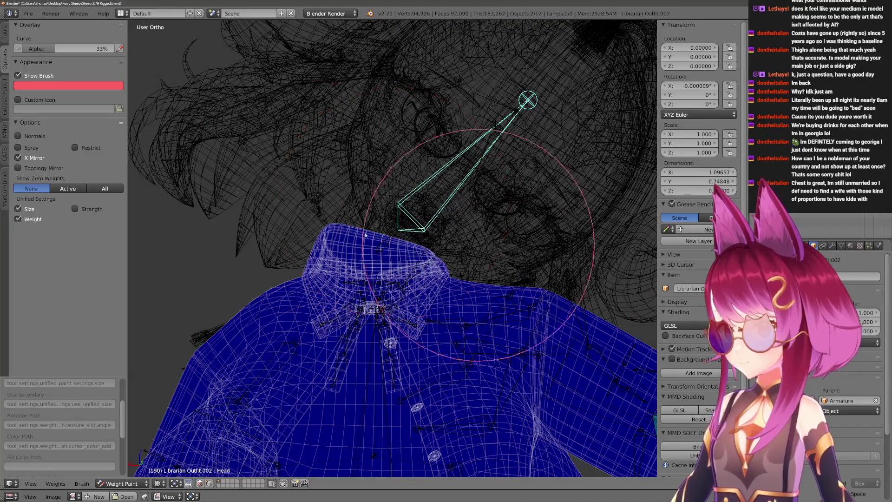
mouse_move(415, 226)
middle_mouse_down()
mouse_move(484, 254)
mouse_move(418, 258)
mouse_move(310, 288)
middle_mouse_up()
Switch to posing the armature and pick the Neck bone.
key("ctrl+Tab")
right_click(417, 258)
key("ctrl+Tab")
Tilt the head with the Neck bone to check it, then reset the rotation with Alt+R.
key("alt+z")
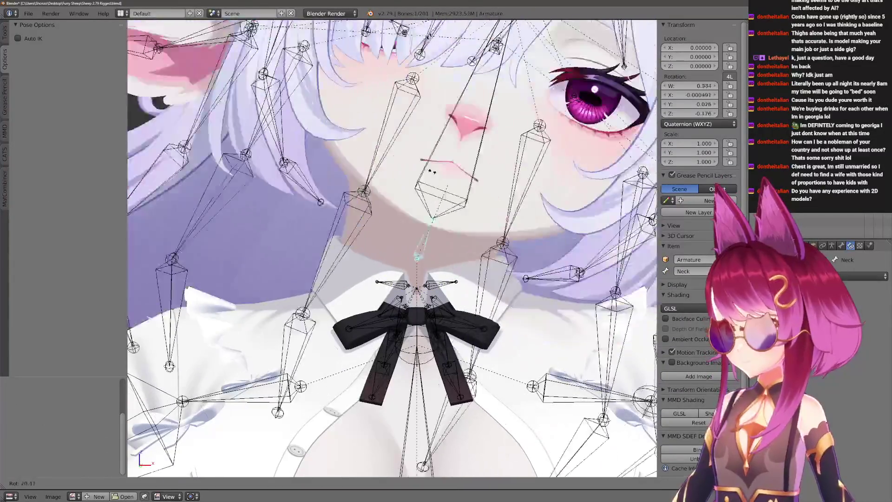
key("r")
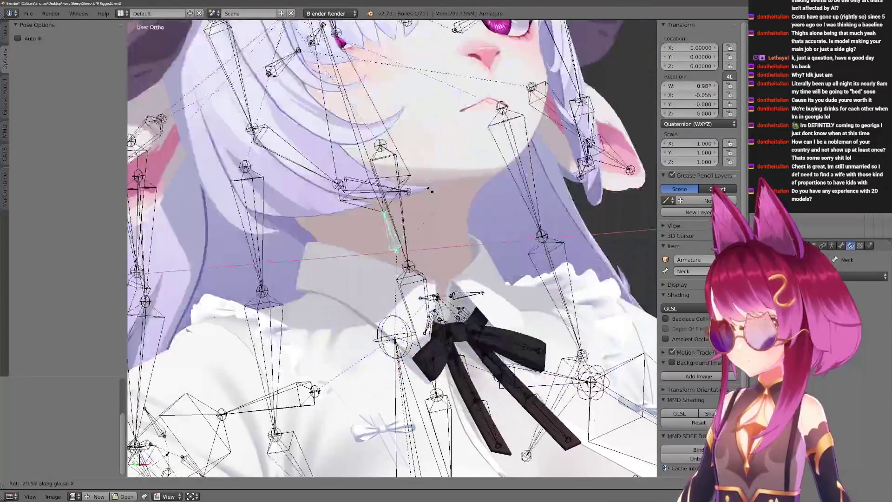
left_click(403, 147)
middle_click_drag(402, 147, 328, 230)
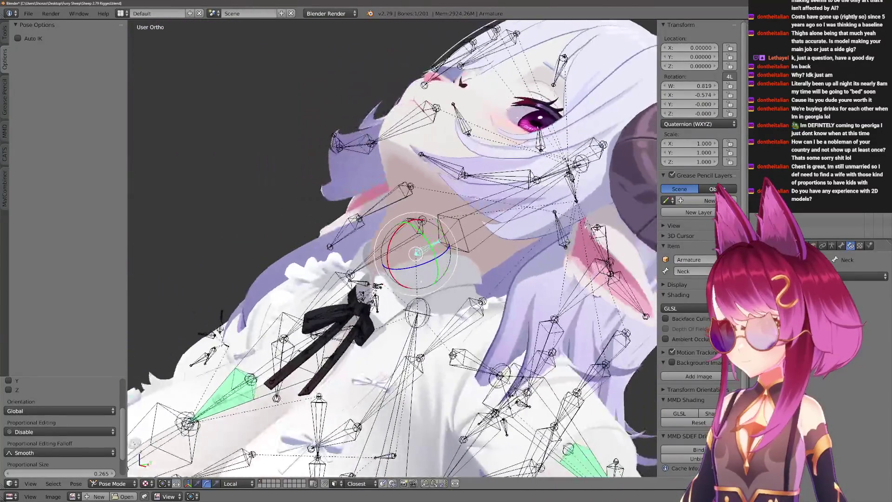
key("alt+r")
Make the BowTie.R.003 bone active and start weight painting the librarian outfit.
mouse_move(390, 251)
middle_mouse_down()
mouse_move(418, 264)
mouse_move(474, 265)
middle_mouse_up()
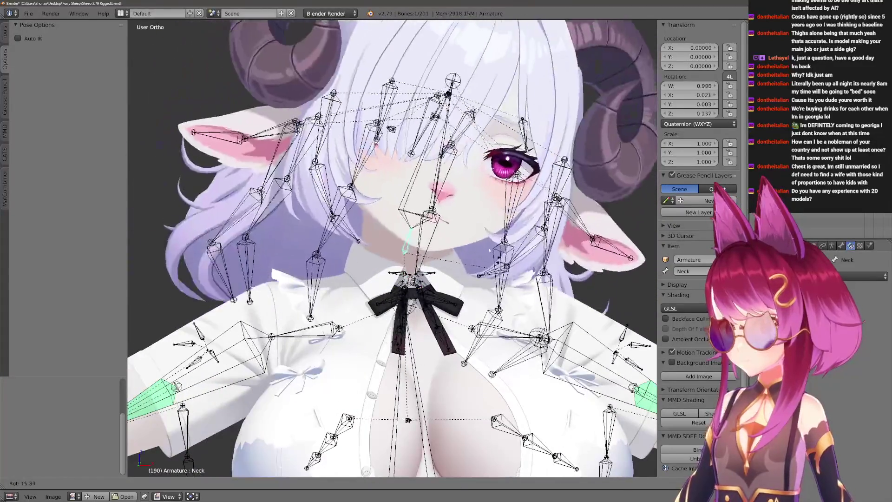
scroll(404, 252, "up", 1)
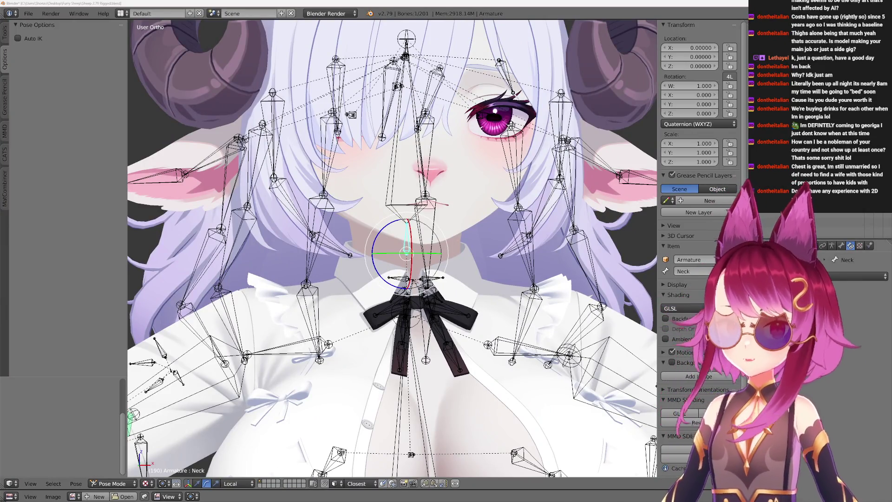
middle_click_drag(404, 251, 405, 223)
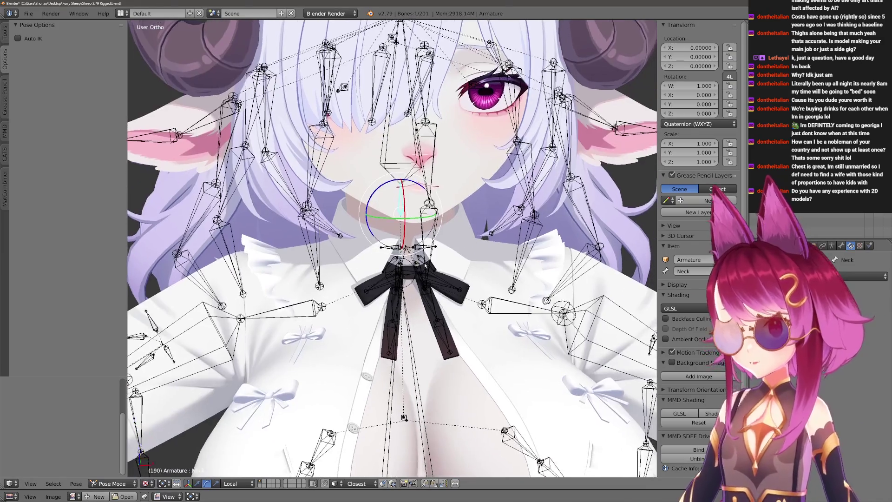
scroll(404, 251, "up", 2)
middle_click_drag(379, 377, 378, 298, "shift")
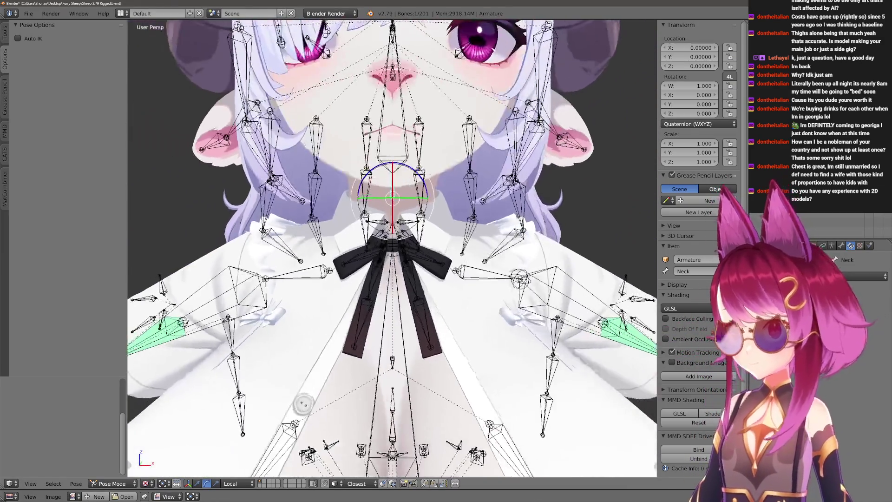
right_click(372, 292)
key("ctrl+Tab")
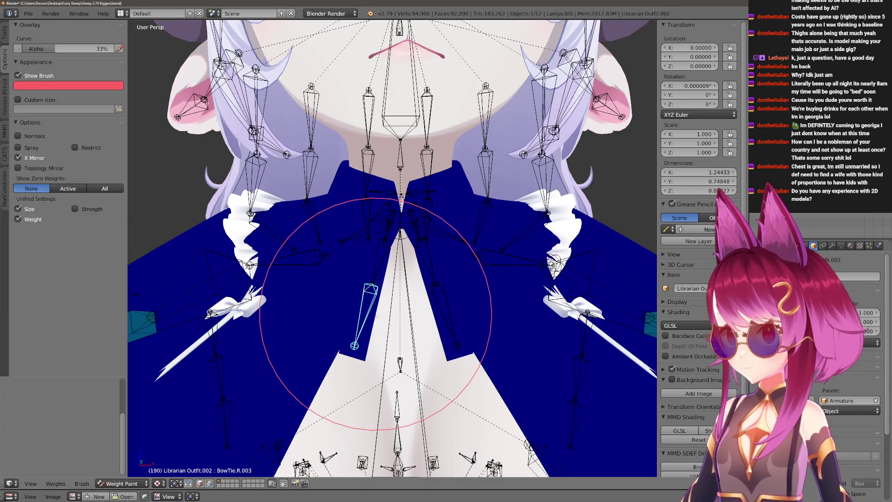
Select the bow tie's tails and wings with linked selection in Edit Mode, then return to Weight Paint.
middle_click_drag(385, 314, 385, 279)
key("Tab")
scroll(386, 270, "up", 2)
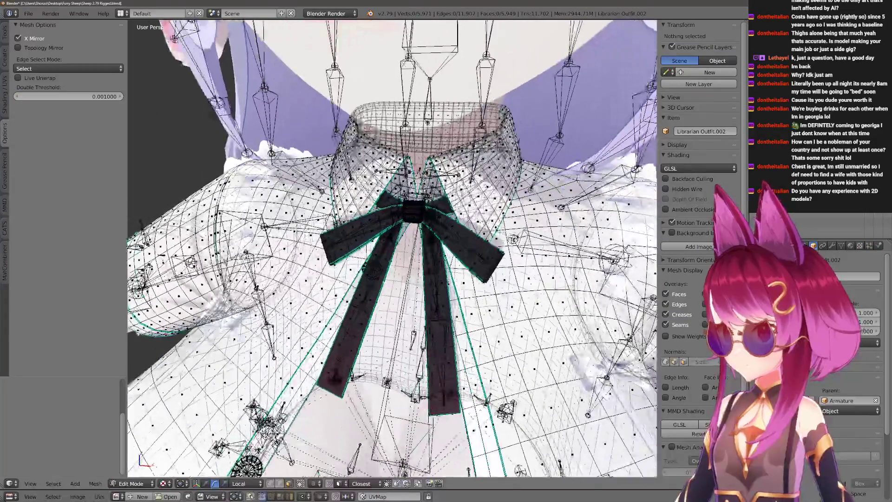
key("l")
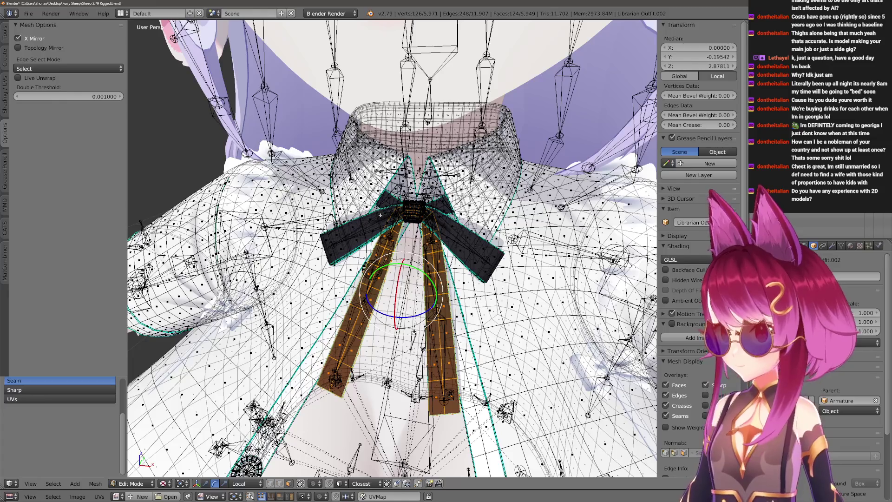
key("l")
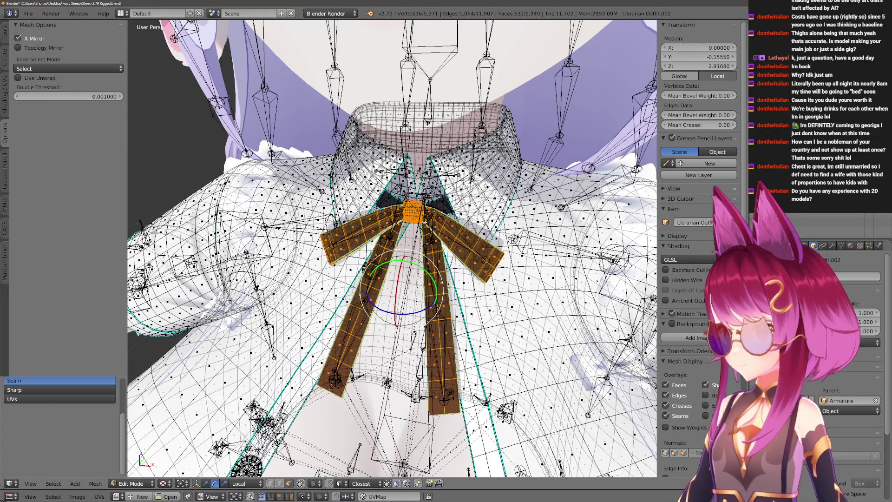
key("Tab")
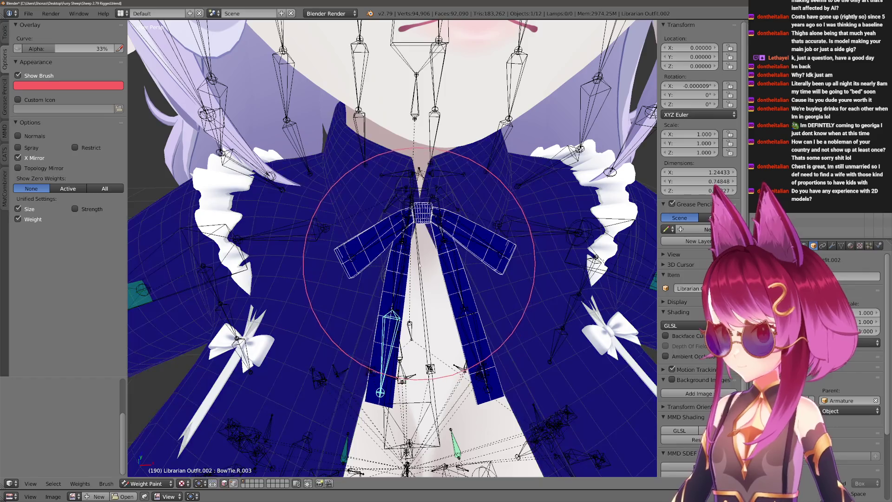
Make the Chest bone active, show the brush settings and undo a first stroke on the bow tie.
right_click(390, 178)
middle_click_drag(391, 177, 127, 184)
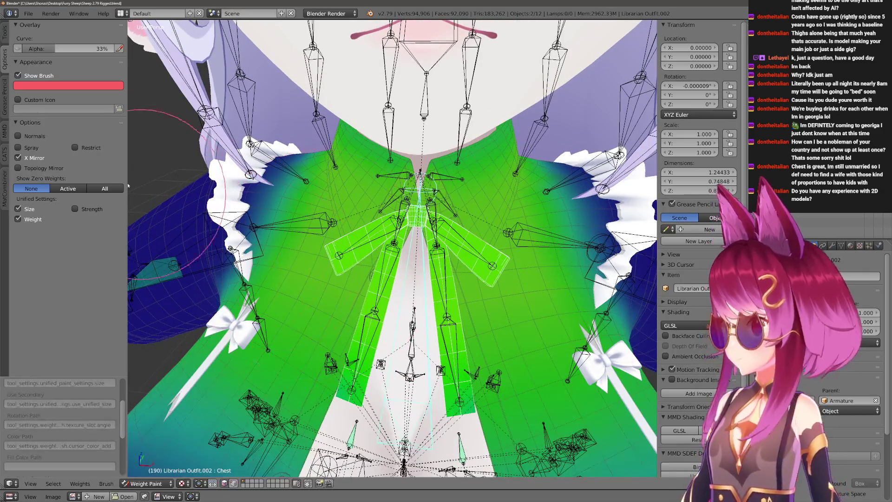
left_click(6, 41)
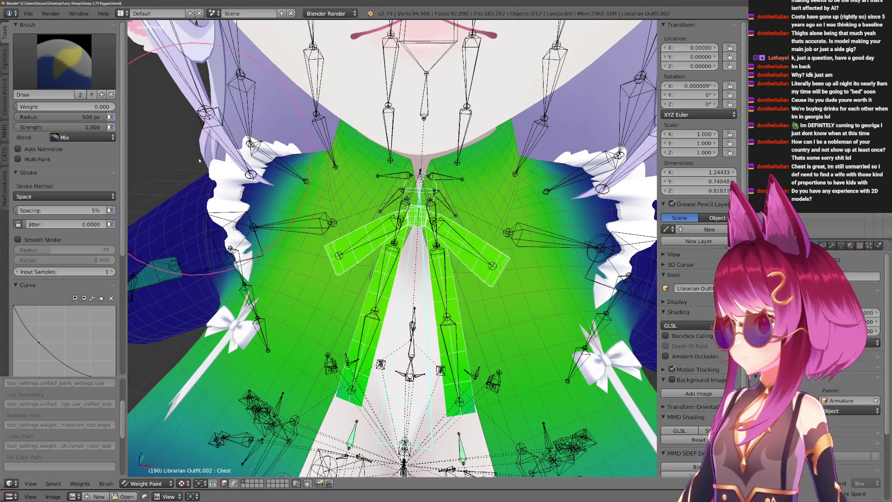
scroll(295, 262, "down", 3)
left_click_drag(295, 265, 300, 268)
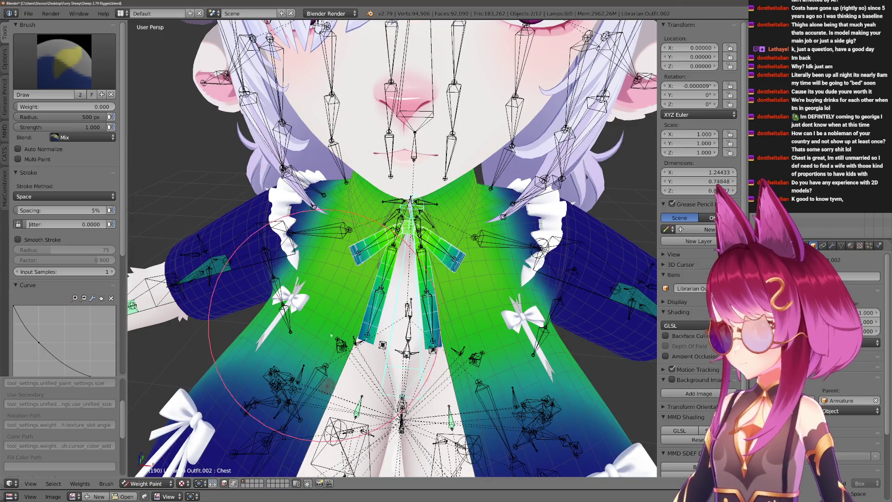
key("ctrl+z")
scroll(300, 270, "down", 3)
scroll(299, 263, "up", 2)
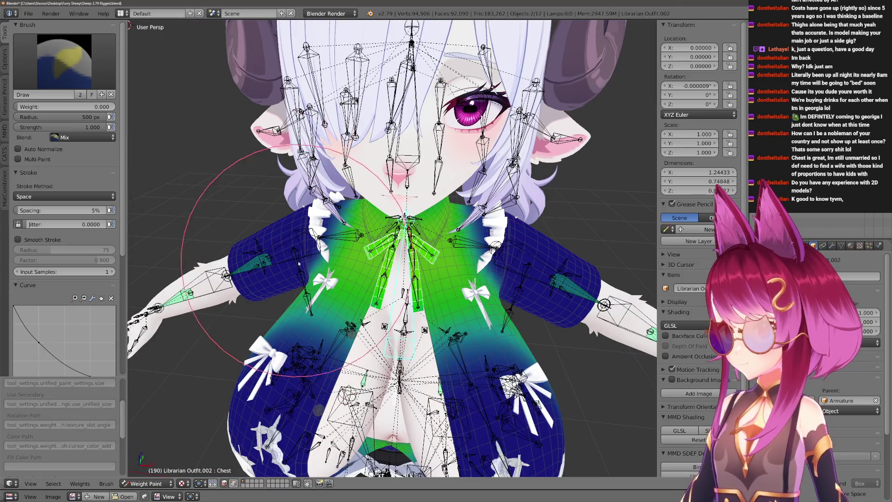
Paint the bow tie to zero Chest weight with a 500 px brush, then make BowTie.R active.
key("f")
left_click(303, 268)
left_click_drag(314, 279, 335, 328)
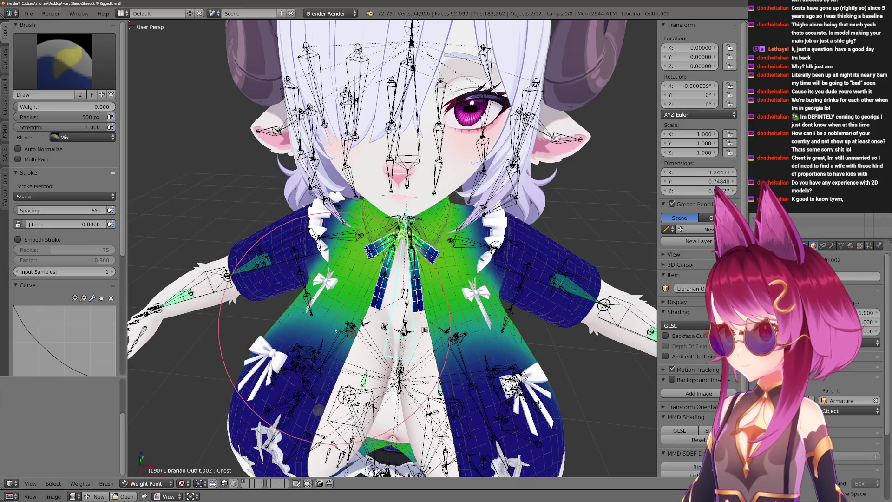
scroll(370, 369, "up", 3)
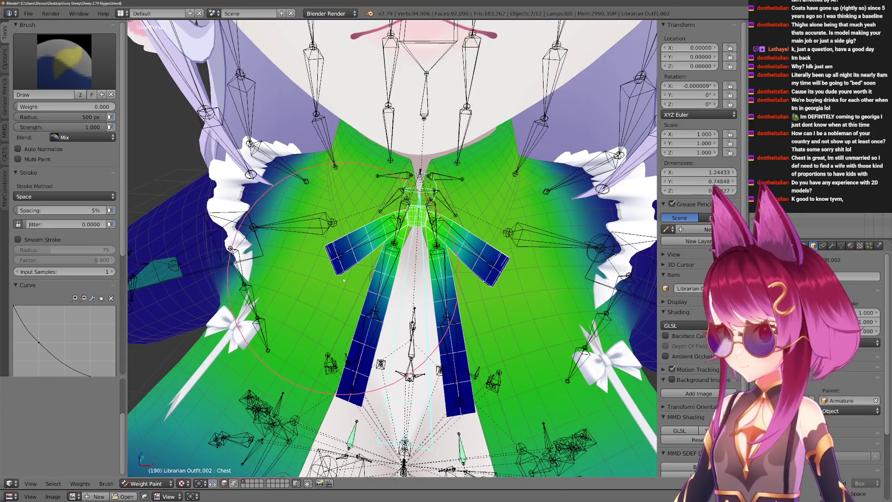
scroll(343, 280, "up", 1)
scroll(344, 281, "up", 2)
mouse_move(343, 280)
middle_mouse_down()
mouse_move(366, 270)
mouse_move(284, 244)
middle_mouse_up()
right_click(369, 264)
scroll(370, 264, "down", 3)
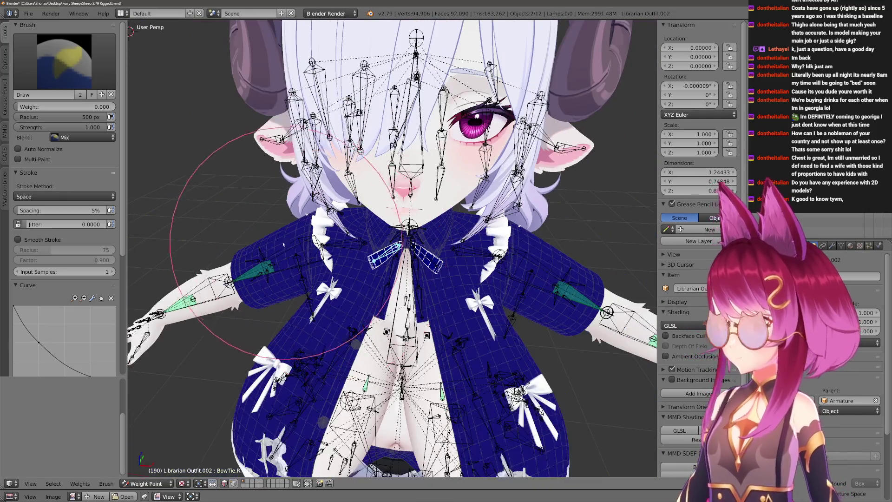
Set up the weight brush and test a stroke on the left bow-tie strip, then undo it.
left_click(9, 66)
left_click(6, 41)
key("f")
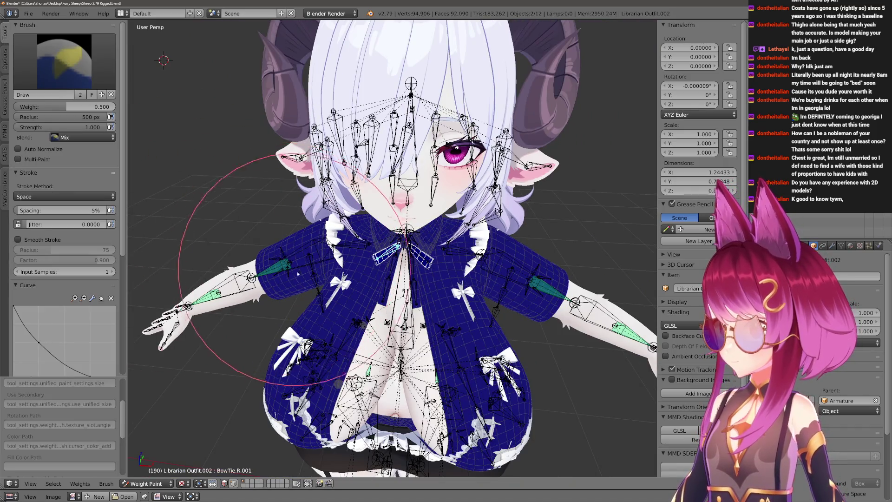
scroll(280, 257, "up", 3)
left_click_drag(300, 362, 315, 272)
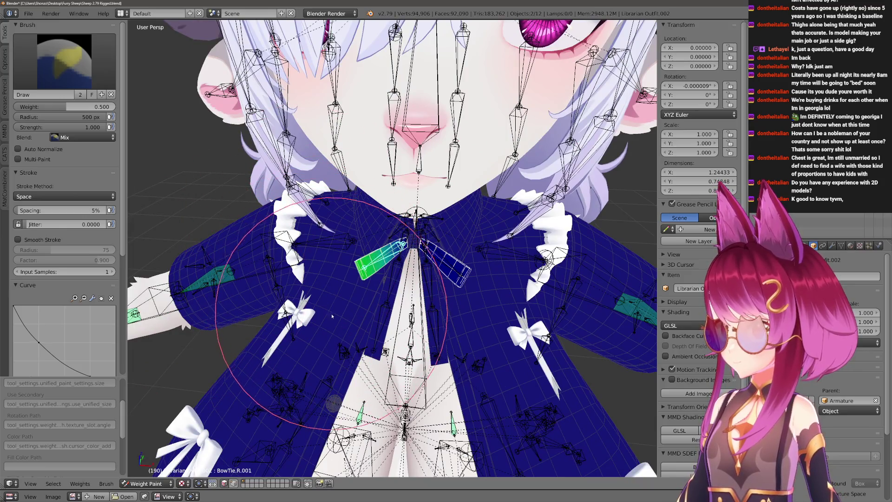
scroll(332, 315, "down", 4)
key("ctrl+z")
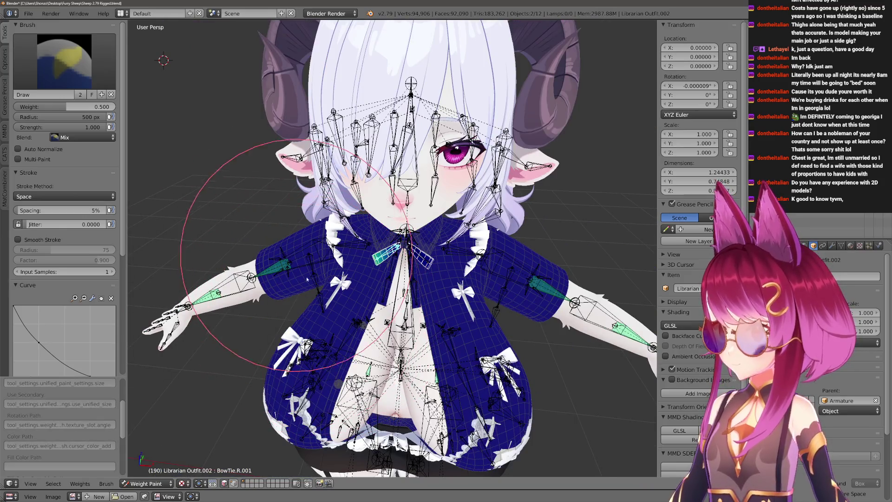
scroll(314, 290, "up", 3)
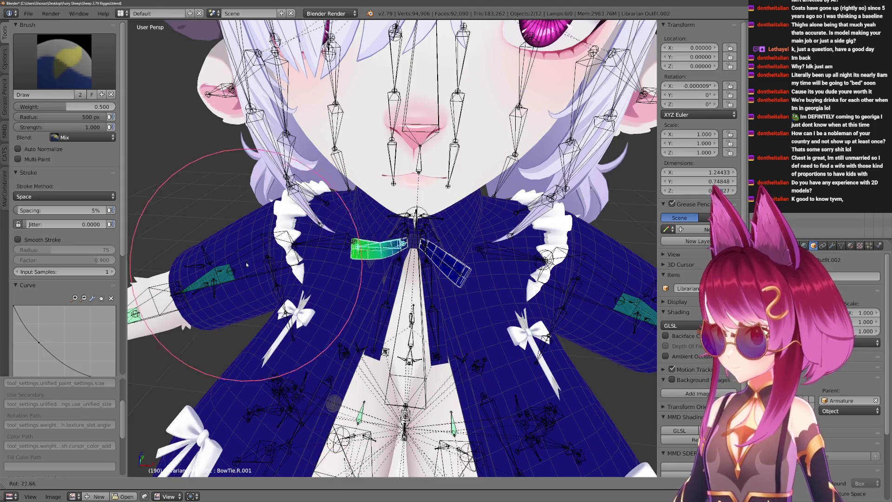
scroll(359, 324, "up", 2)
scroll(465, 253, "up", 1)
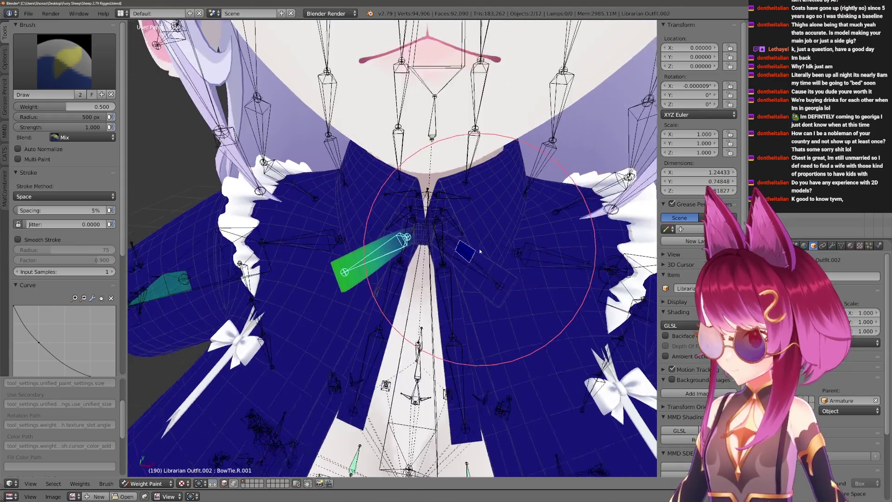
scroll(465, 252, "up", 1)
Test-rotate BowTie.L.001, then activate the Chest bone with a smaller Blur brush.
left_click(465, 253, "ctrl")
key("r")
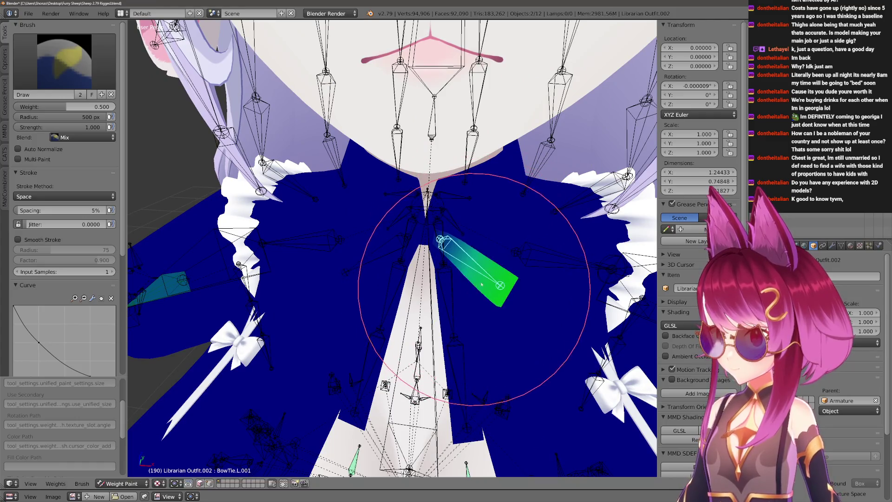
left_click(456, 299)
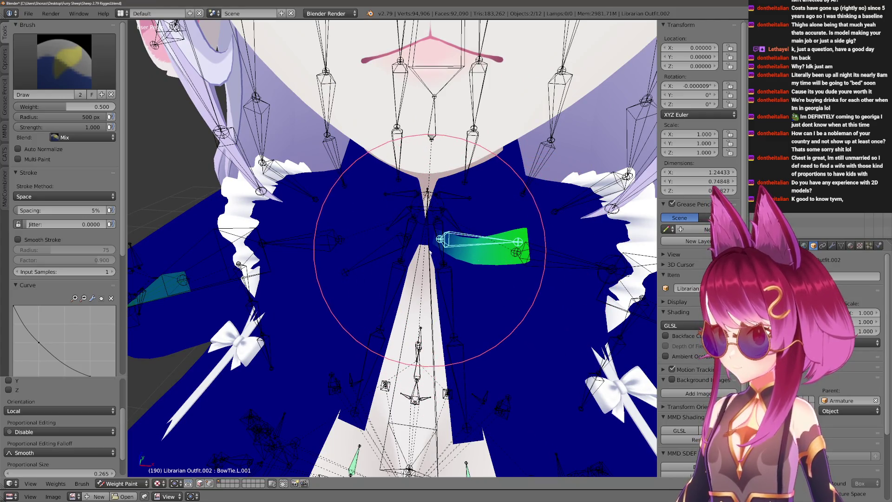
left_click(425, 248, "ctrl")
key("2")
key("f")
left_click(488, 263)
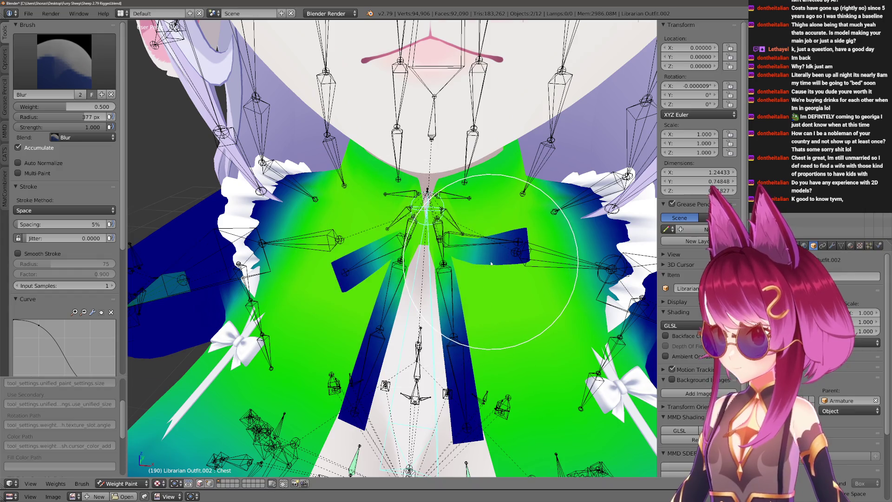
Resize the brush to 500 px and test-rotate BowTie.R.001, cancelling the rotation.
key("m")
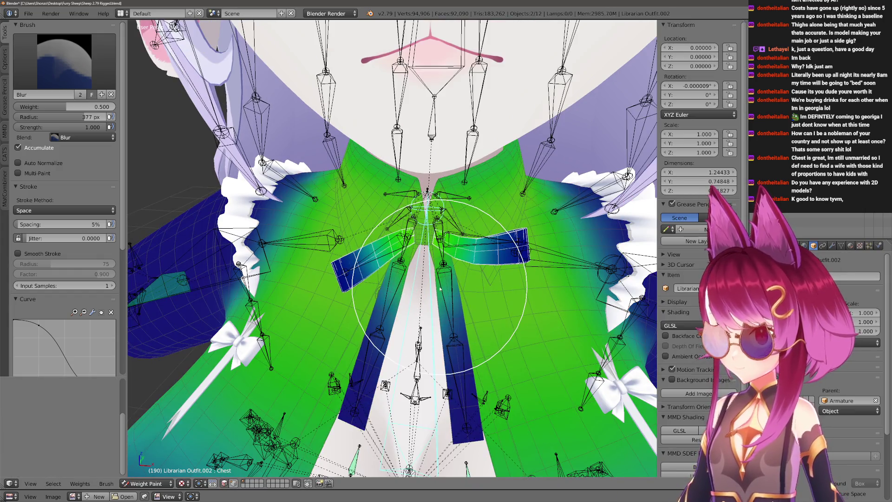
key("f")
left_click(433, 262)
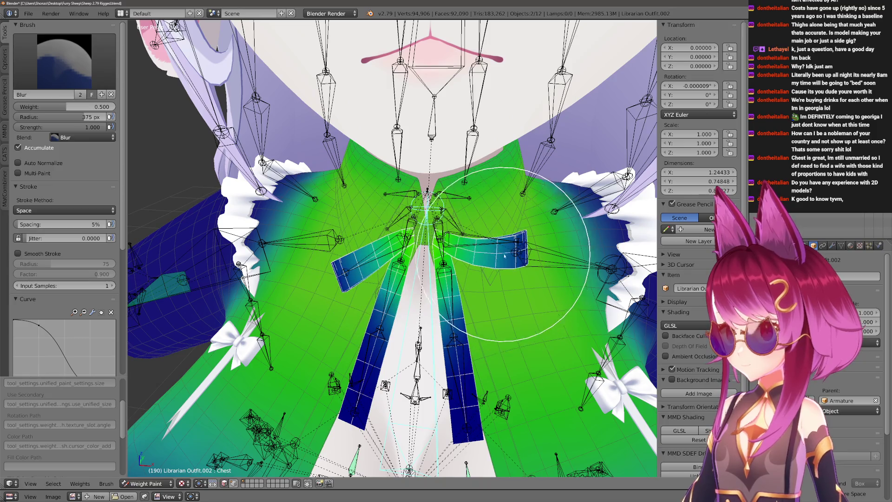
key("f")
left_click(521, 258)
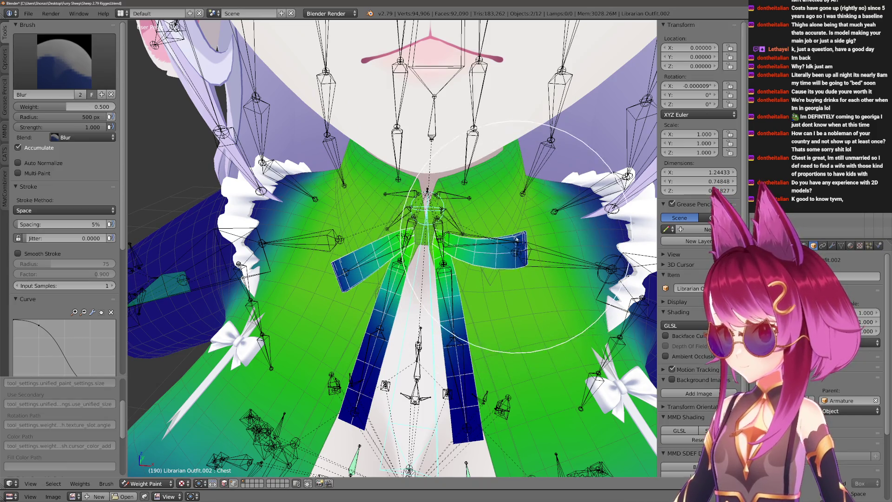
right_click(364, 253, "ctrl")
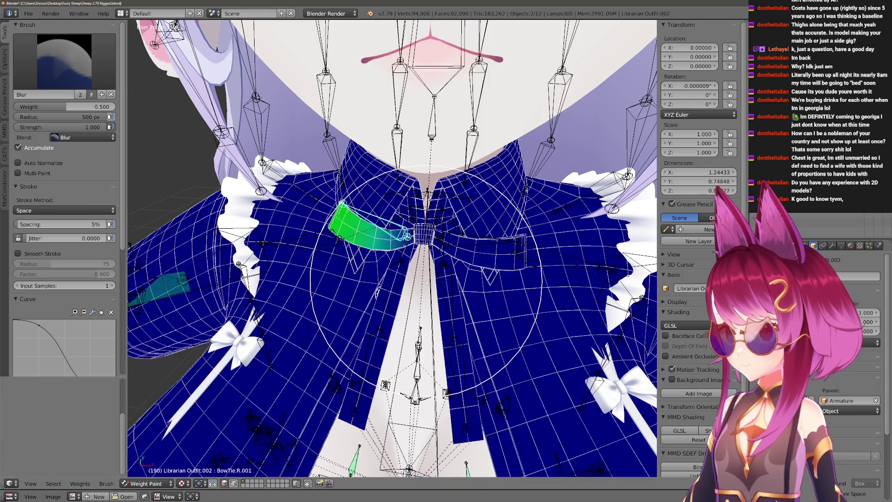
key("r")
key("ctrl+z")
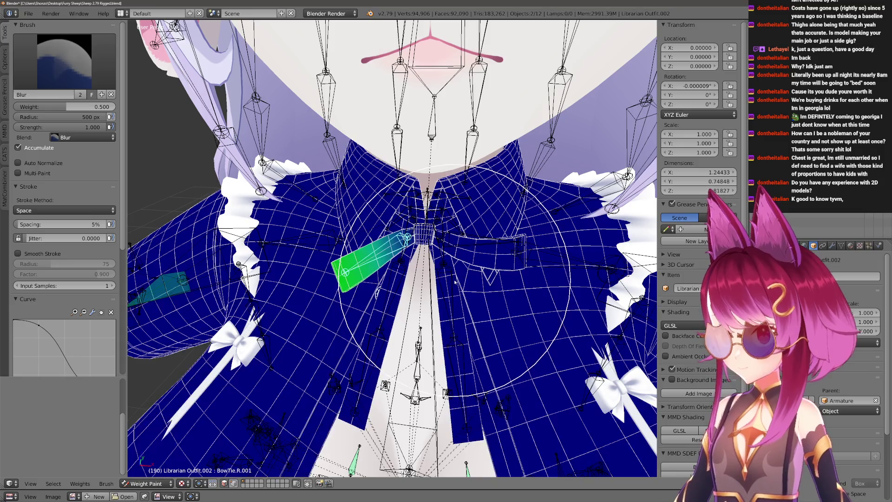
scroll(455, 280, "up", 3)
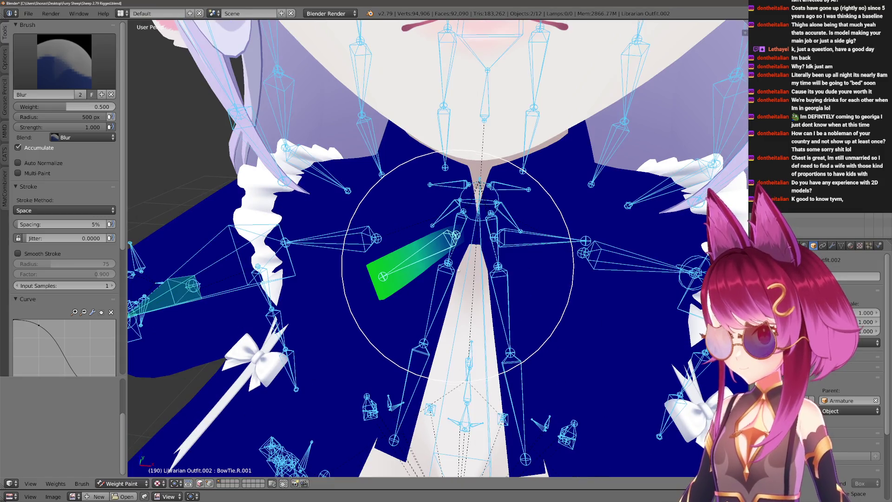
With face masking on, face the collar and select the bow-tie strap bone with a smaller brush.
key("m")
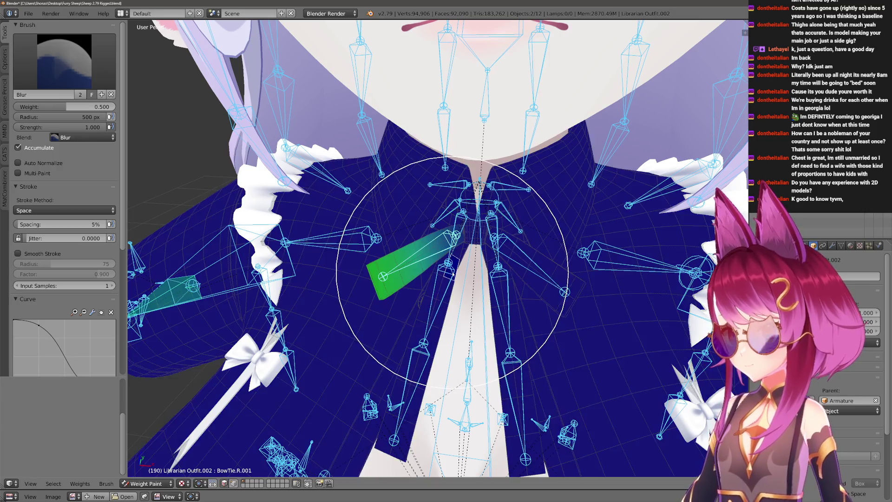
middle_click_drag(449, 265, 426, 247)
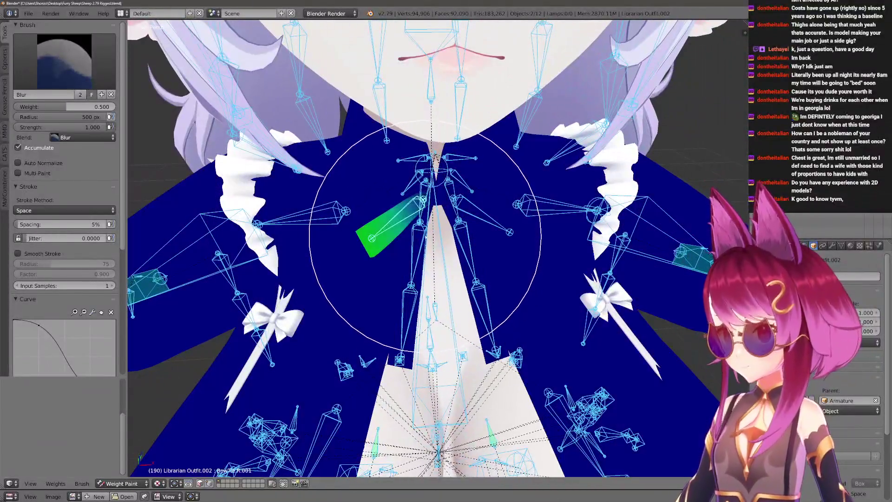
left_click(415, 298, "ctrl")
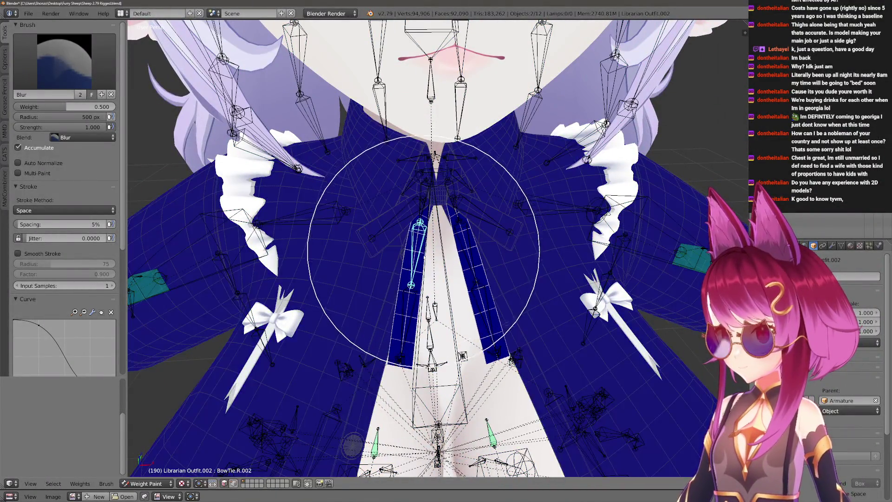
scroll(443, 257, "up", 1)
key("f")
left_click(422, 252)
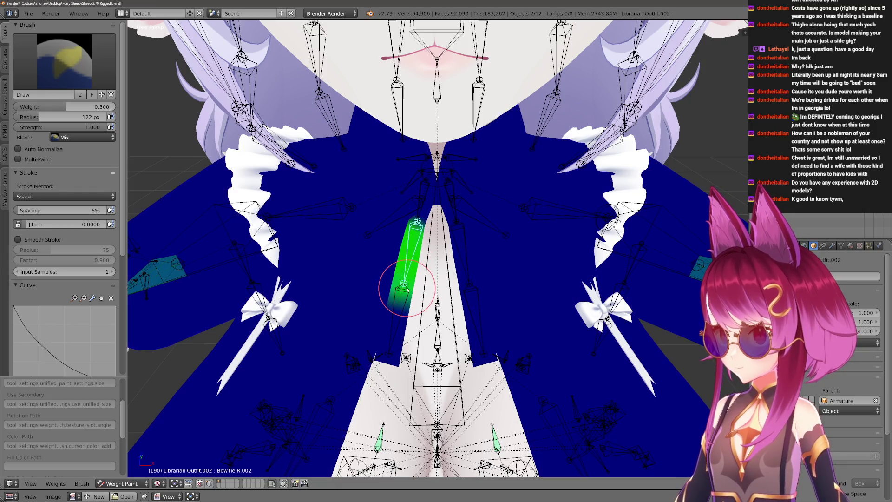
Blur the next bow-tie strap bone's weights along the upper strap with face masking on.
left_click(405, 305, "ctrl")
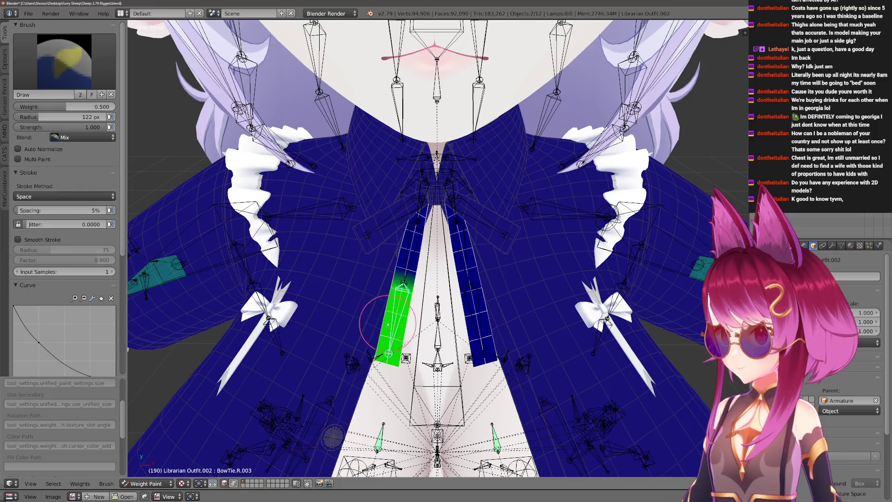
key("2")
key("m")
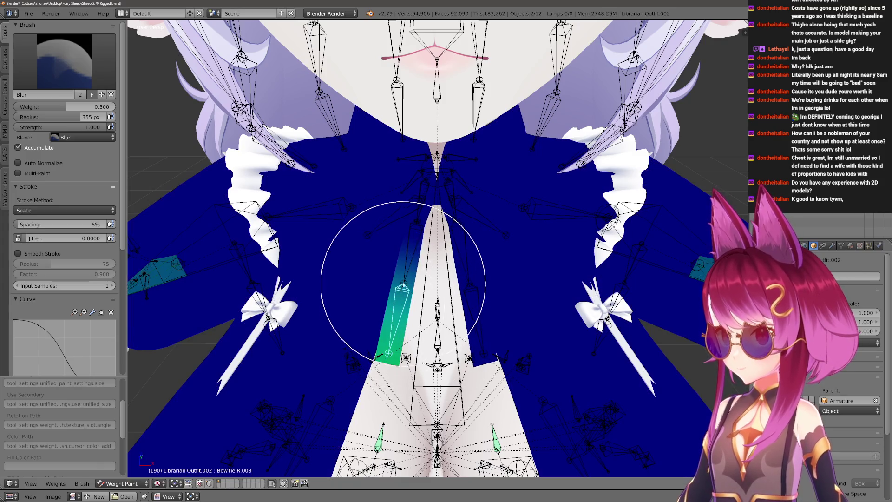
key("m")
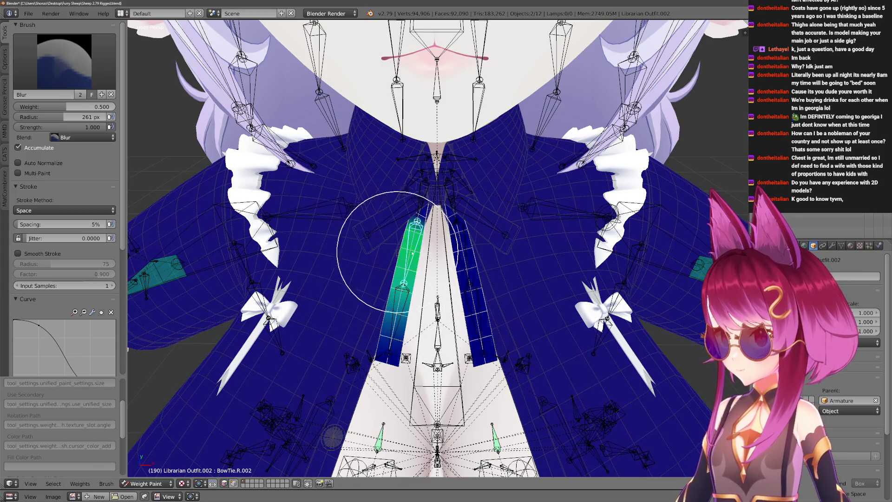
left_click_drag(423, 303, 423, 262)
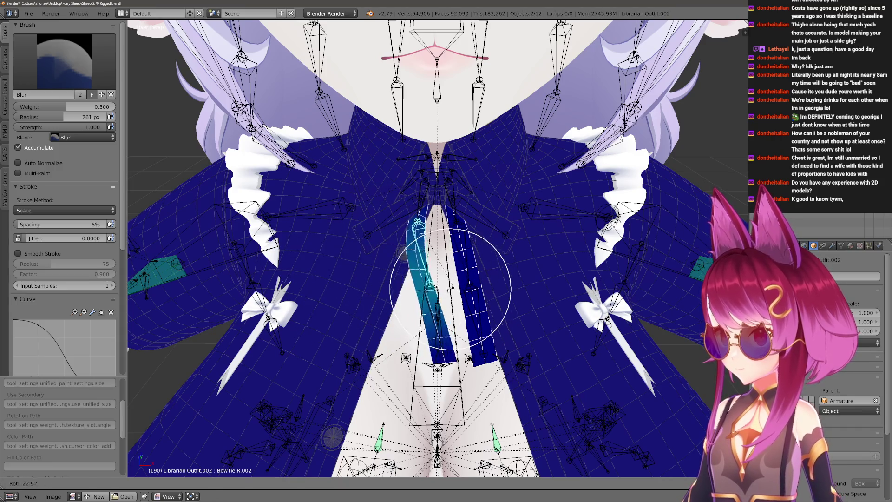
key("f")
left_click(403, 233)
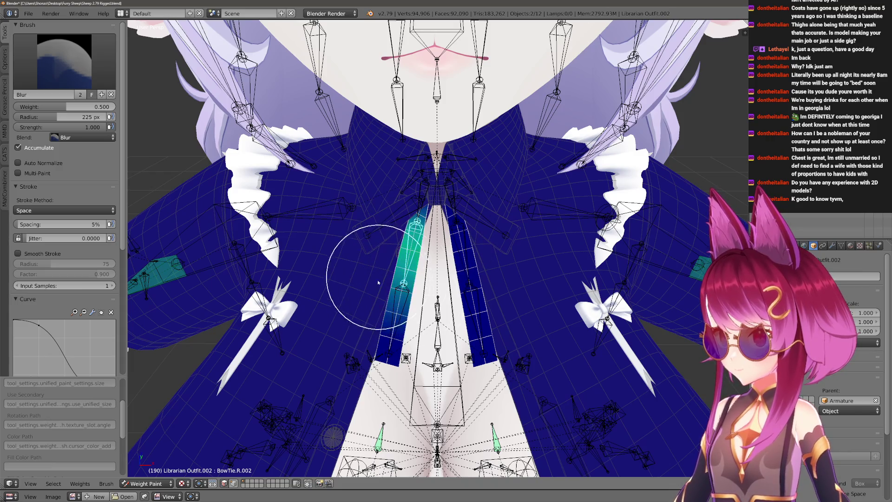
left_click_drag(309, 308, 498, 309)
Return to a large Draw brush and test-rotate the bow-tie bone to check the weights.
key("4")
key("f")
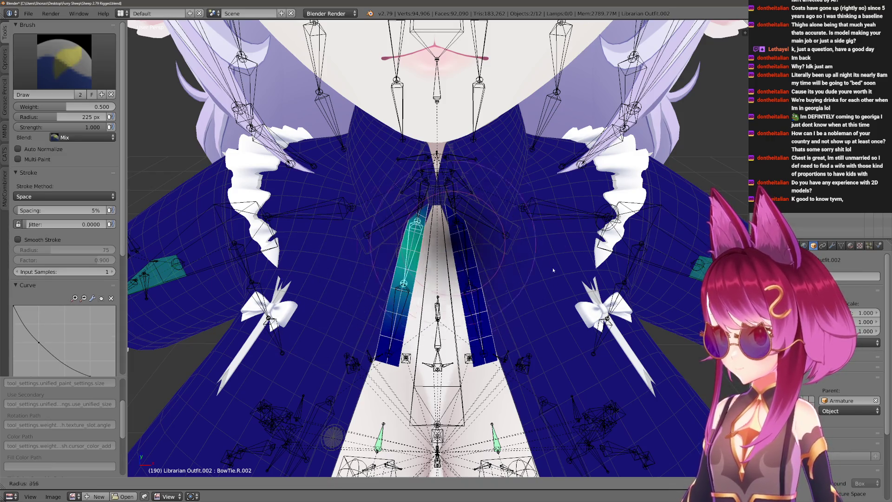
left_click(422, 148)
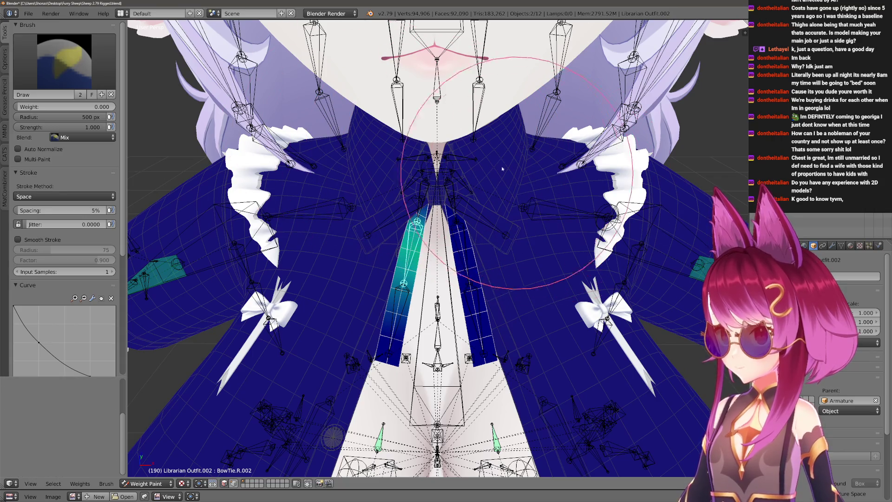
key("r")
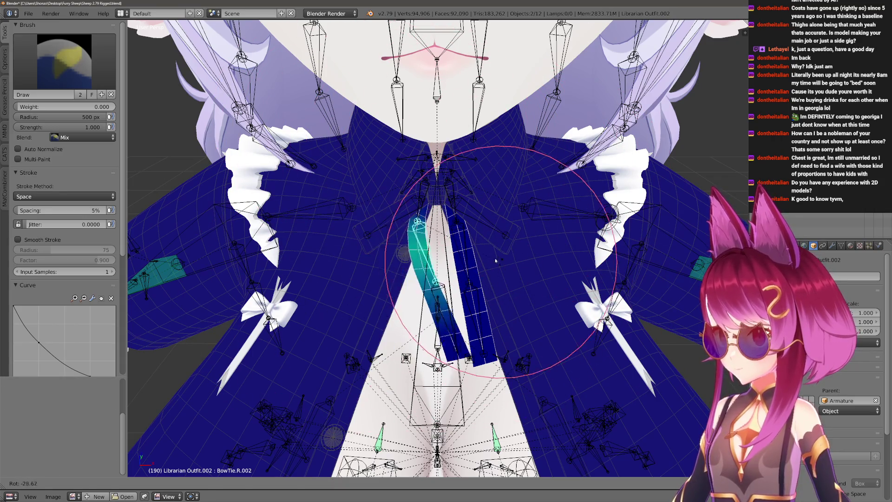
left_click(409, 292)
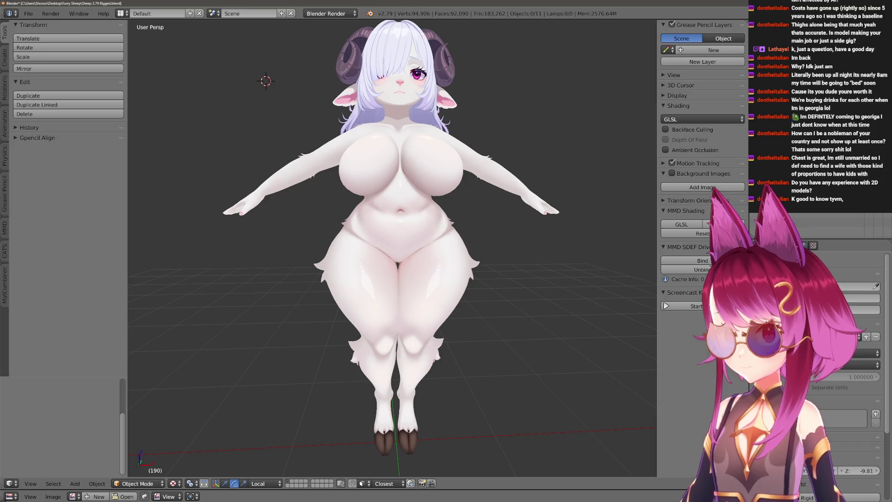
View the model from behind, hide the shirt-skirt outfit and show the lingerie set.
middle_click_drag(390, 243, 530, 244)
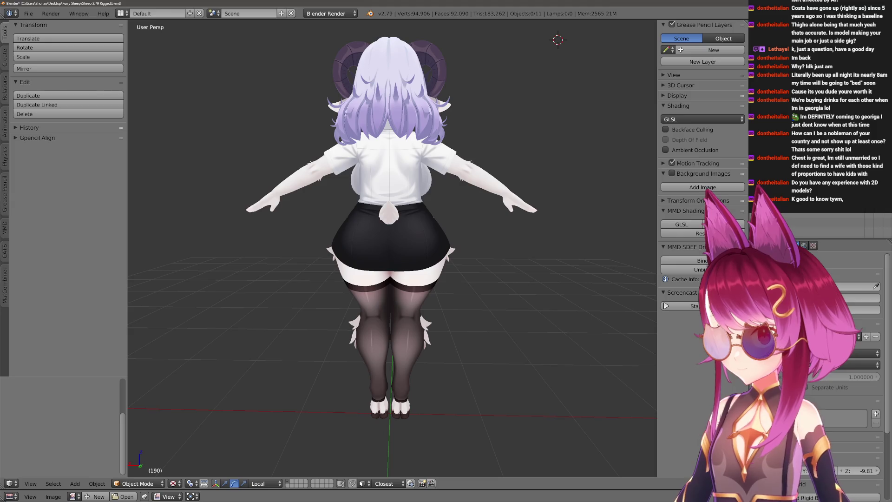
middle_click_drag(362, 202, 471, 199)
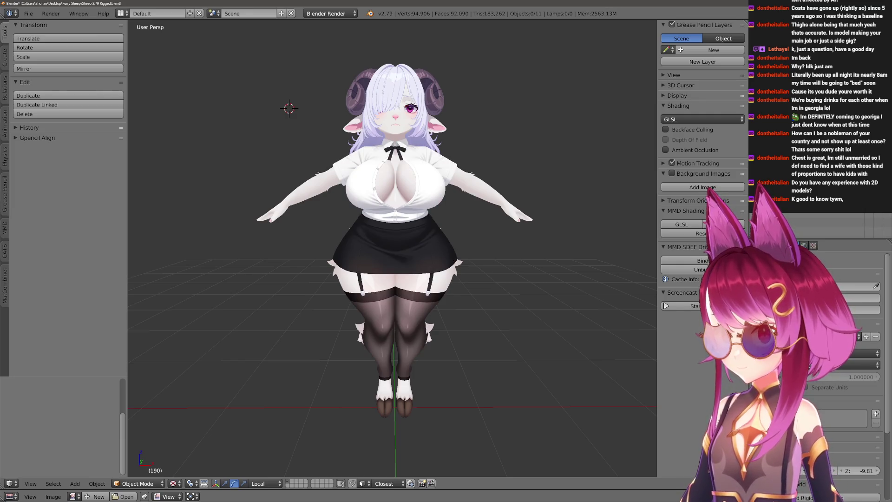
key("h")
key("h")
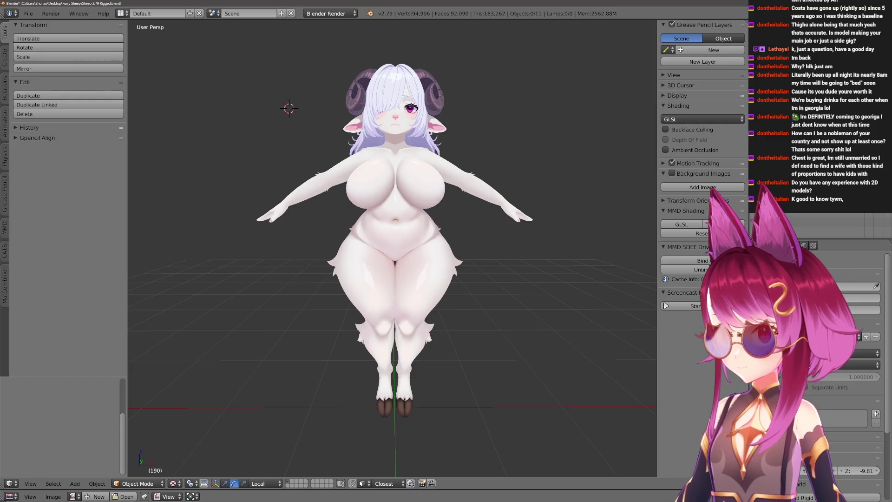
key("alt+h")
Toggle the lingerie and stockings on and off, ending with the full lingerie set shown.
key("h")
key("h")
key("alt+h")
key("h")
key("h")
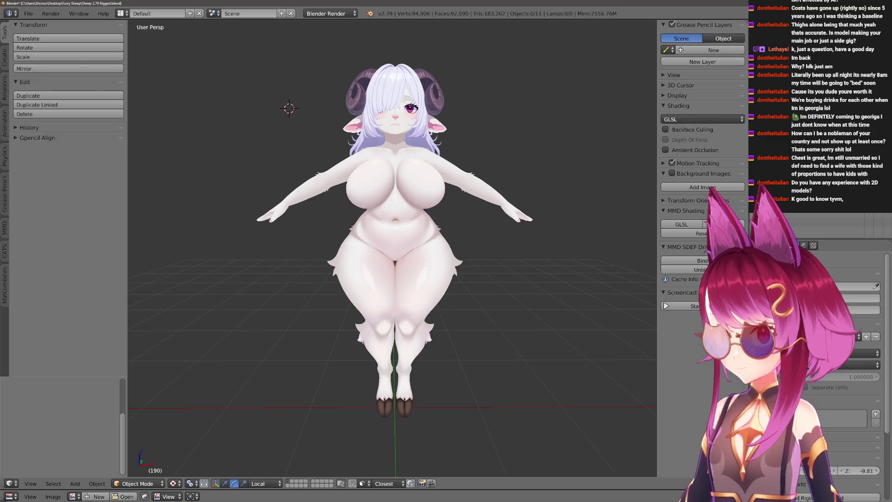
key("alt+h")
key("h")
key("h")
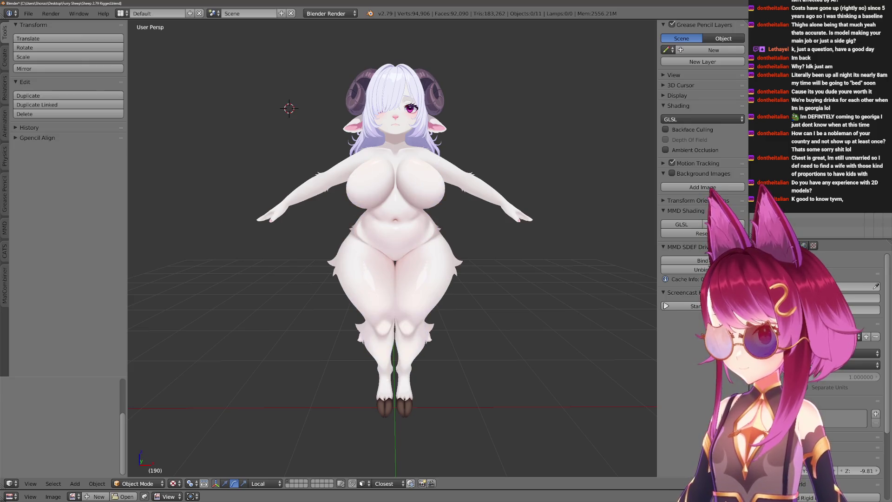
key("alt+h")
key("h")
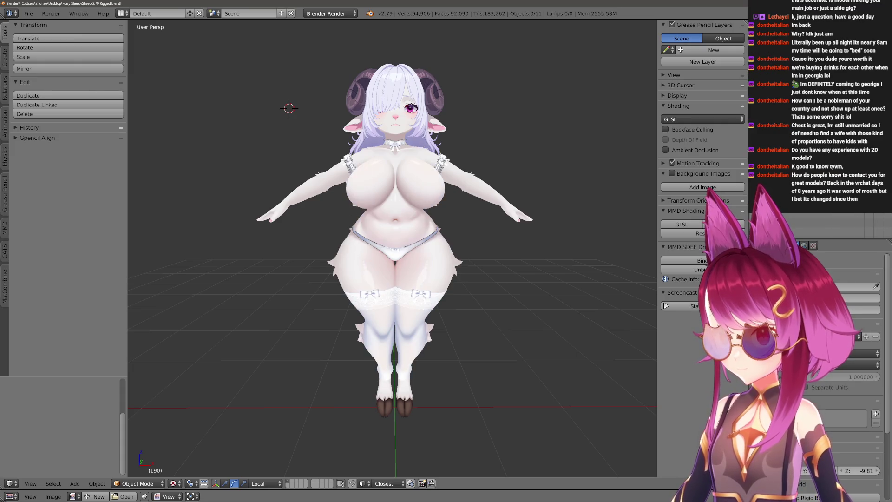
key("h")
key("h")
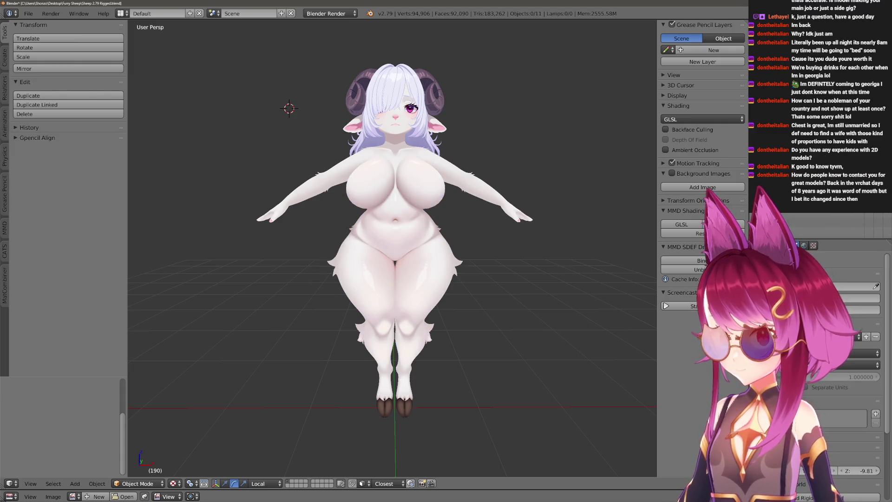
key("ctrl+z")
key("ctrl+z")
key("ctrl+z")
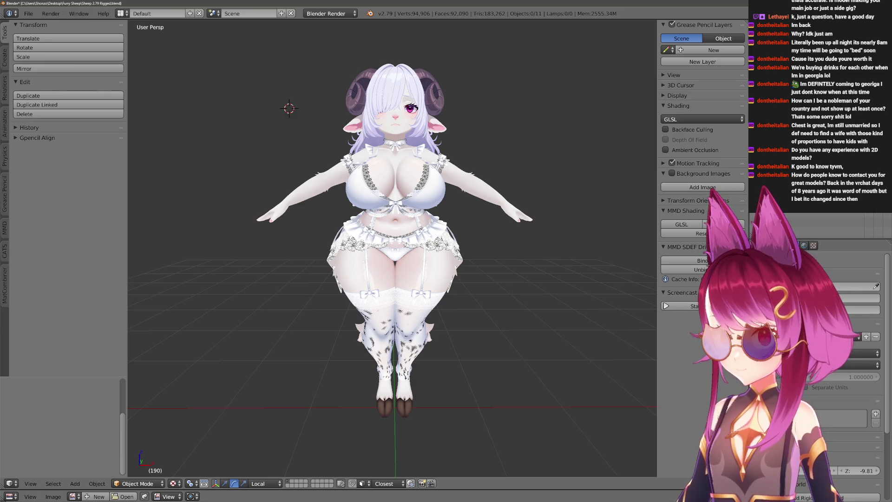
Inspect the lingerie from all sides, select the Body mesh's data, and save the rigged file.
middle_click_drag(391, 209, 599, 23)
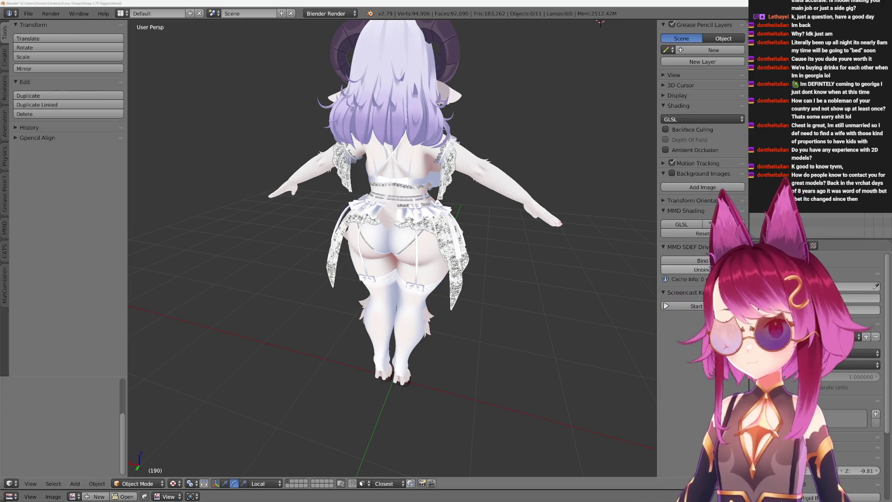
mouse_move(314, 279)
middle_mouse_down()
mouse_move(481, 280)
mouse_move(495, 196)
middle_mouse_up()
scroll(480, 280, "up", 5)
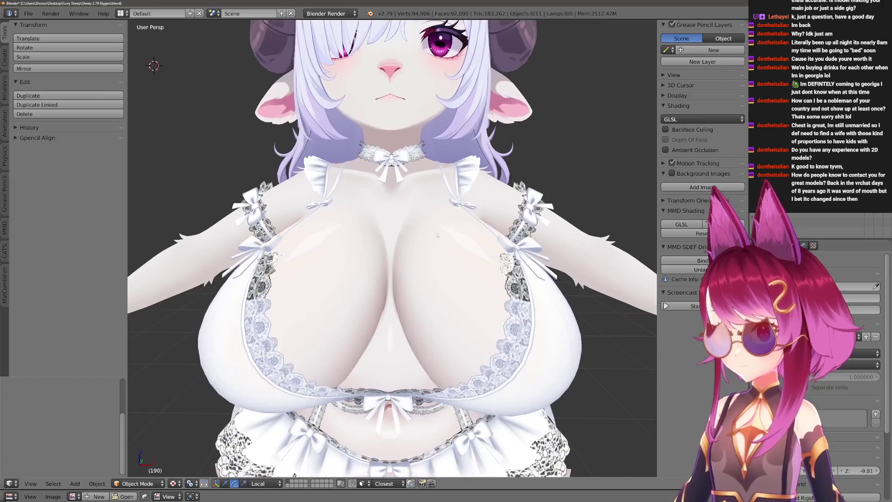
right_click(494, 196)
left_click(842, 246)
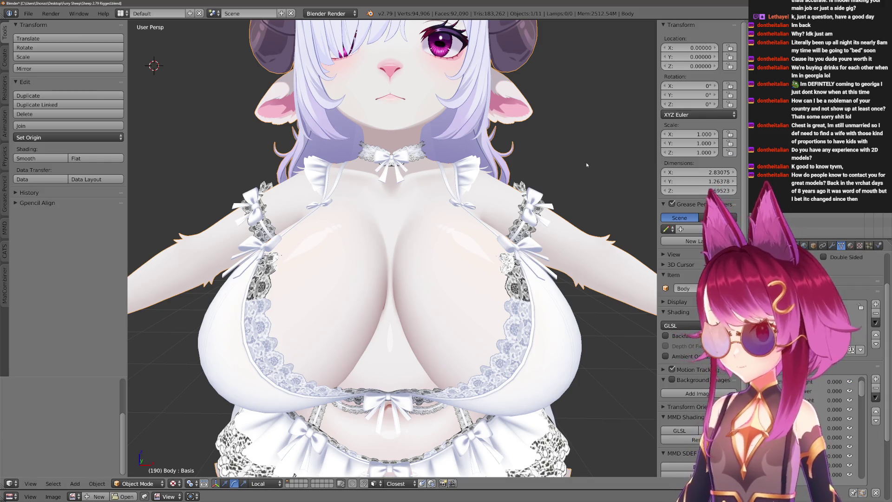
middle_click_drag(608, 364, 532, 176)
scroll(531, 176, "down", 5)
key("ctrl+s")
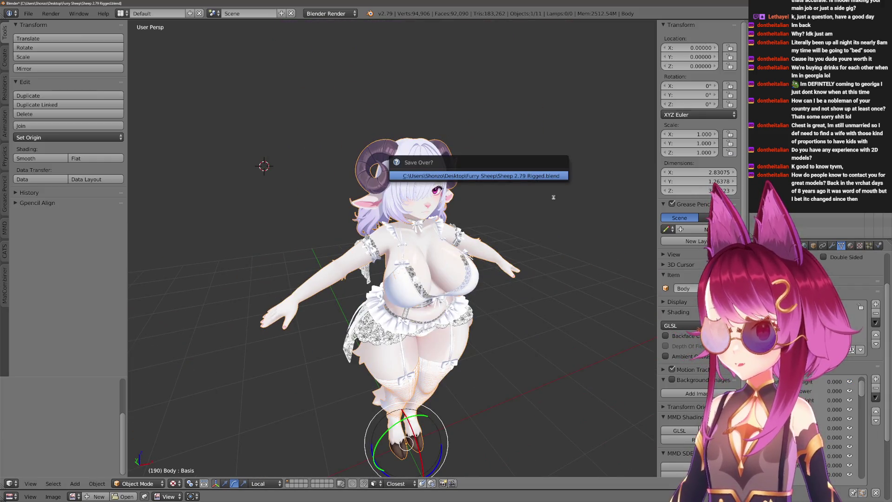
Confirm the save-over, then in Blender 2.93 bring up an enlarged FBX import browser.
key("Return")
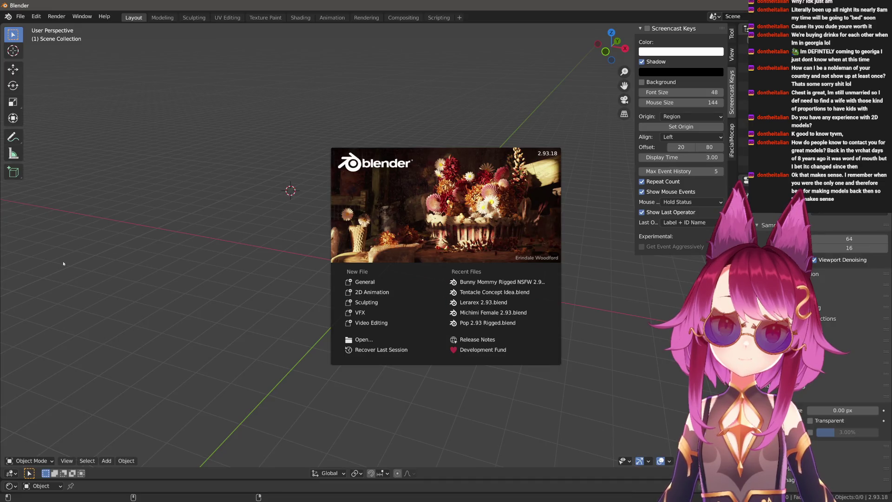
left_click(63, 264)
middle_click_drag(247, 263, 75, 49)
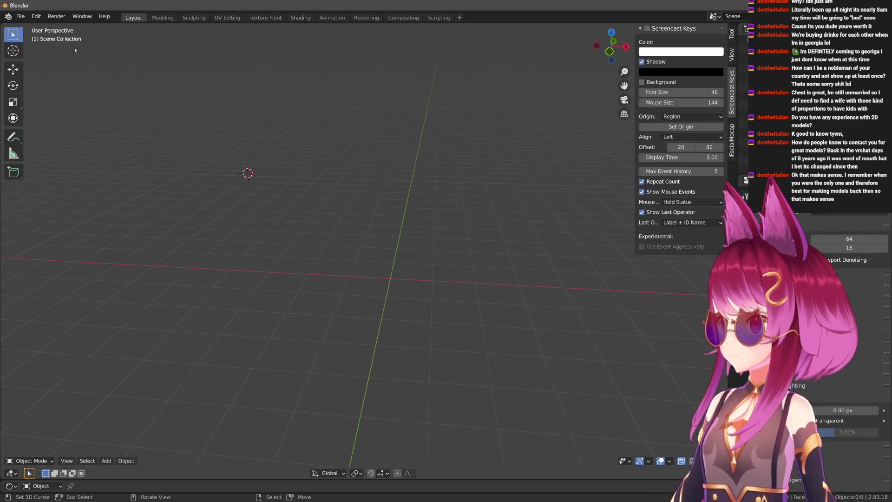
left_click(20, 16)
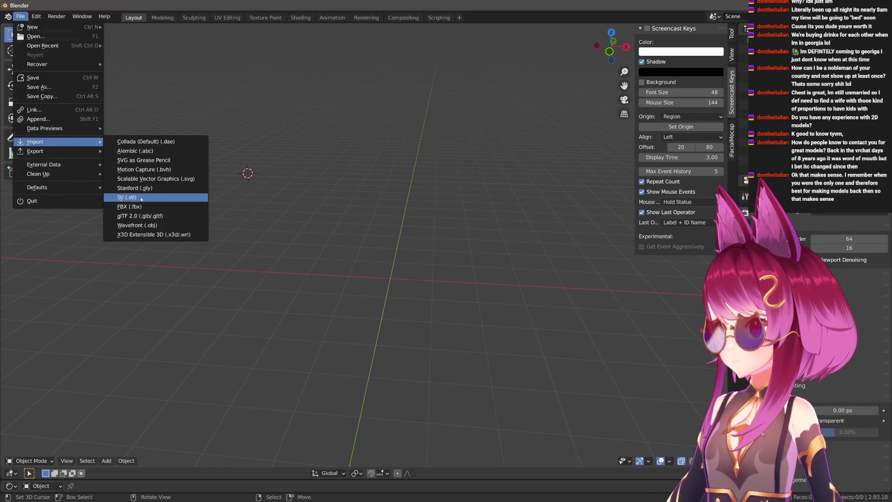
left_click(130, 207)
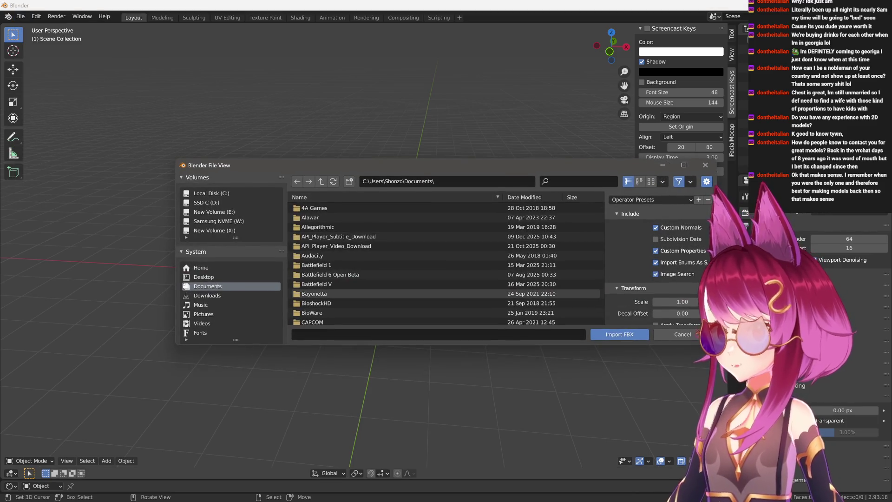
left_click_drag(446, 343, 447, 418)
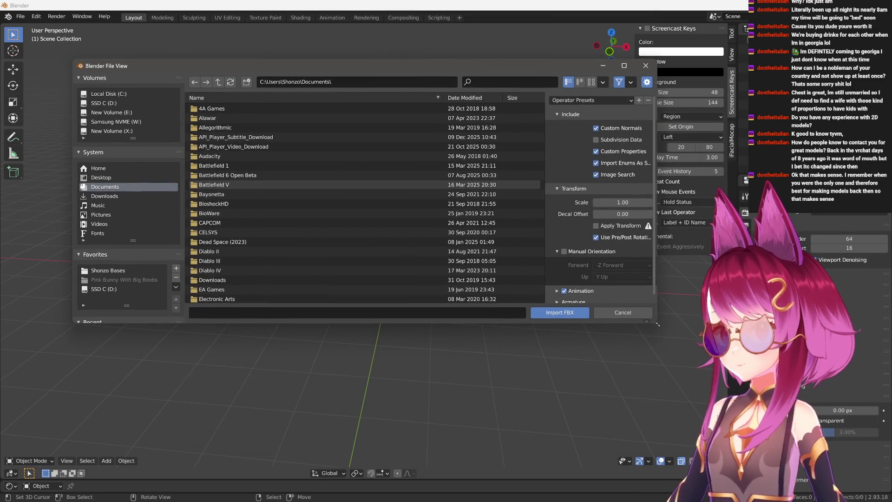
left_click_drag(657, 324, 692, 390)
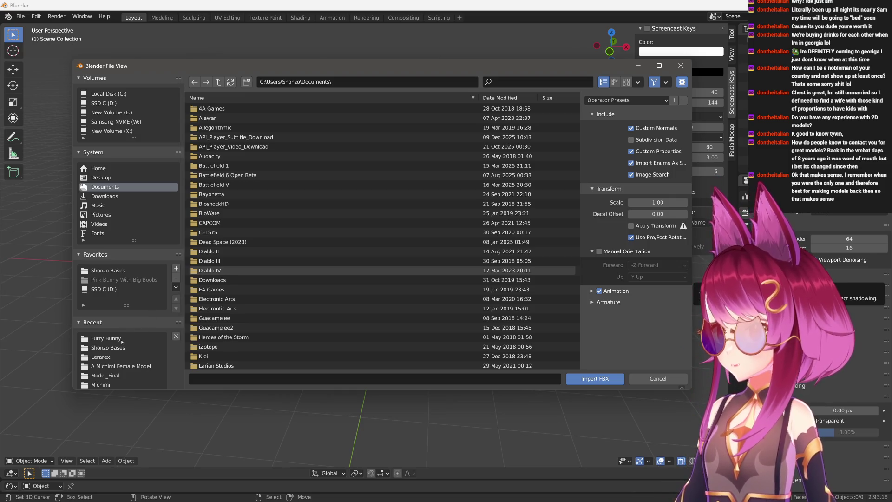
scroll(388, 339, "down", 3)
scroll(378, 275, "down", 5)
scroll(361, 292, "up", 4)
scroll(360, 293, "up", 4)
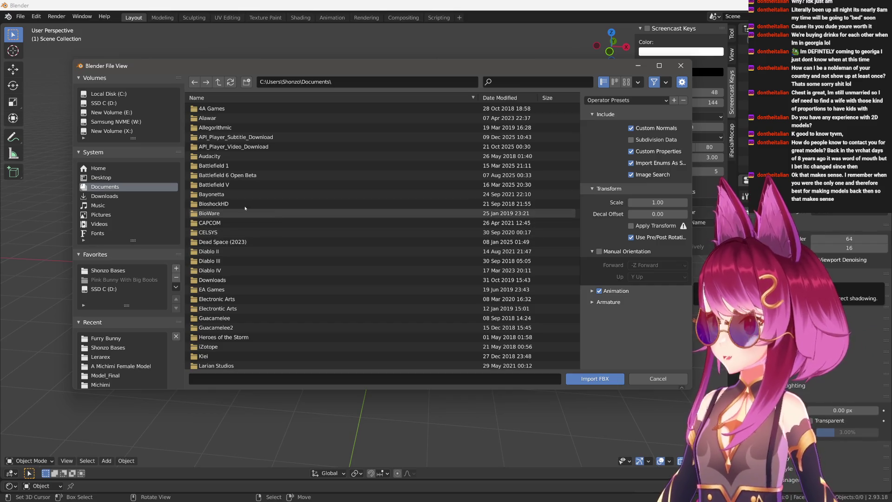
Import Sheep.fbx from the Furry Sheep folder on the Desktop.
left_click(101, 178)
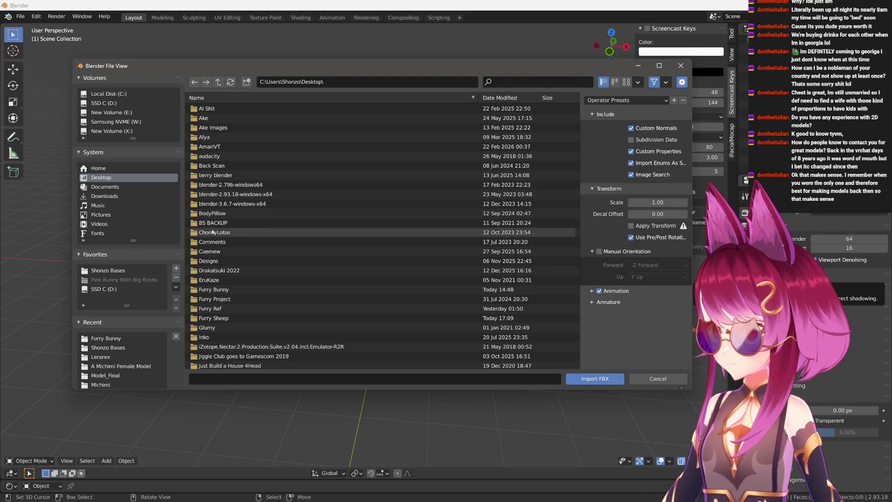
left_click(509, 83)
type("sheep")
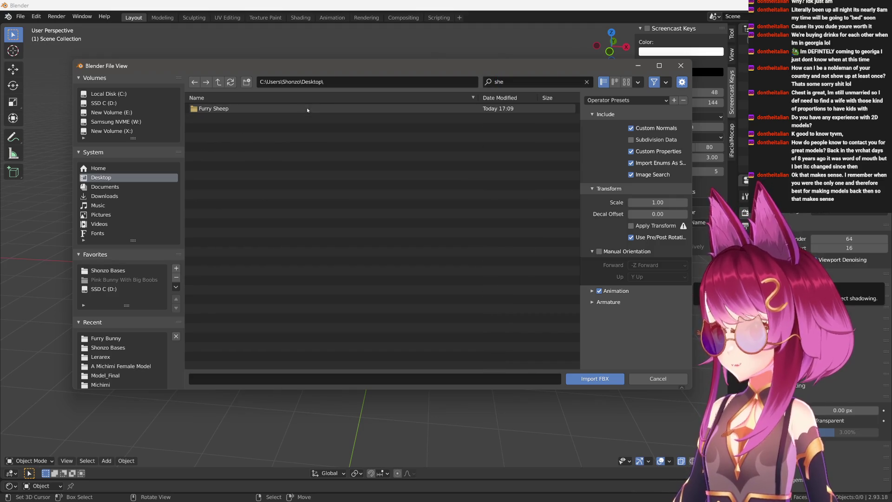
double_click(228, 108)
double_click(227, 108)
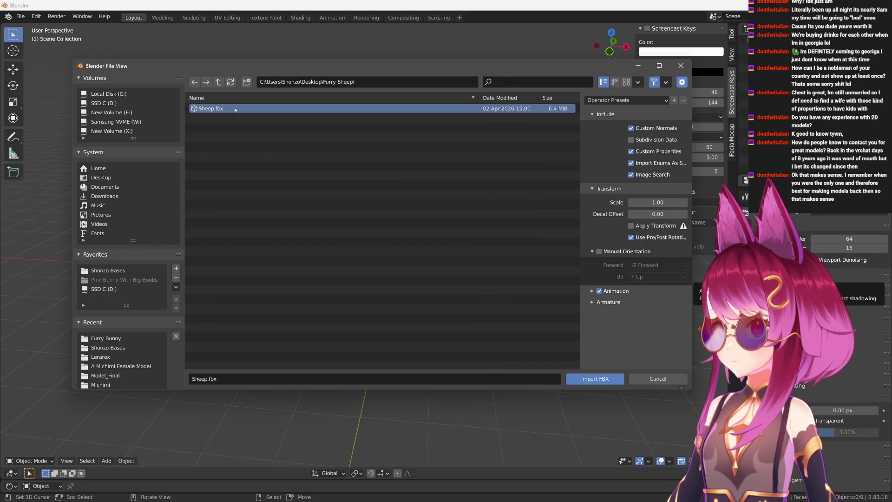
scroll(328, 237, "up", 5)
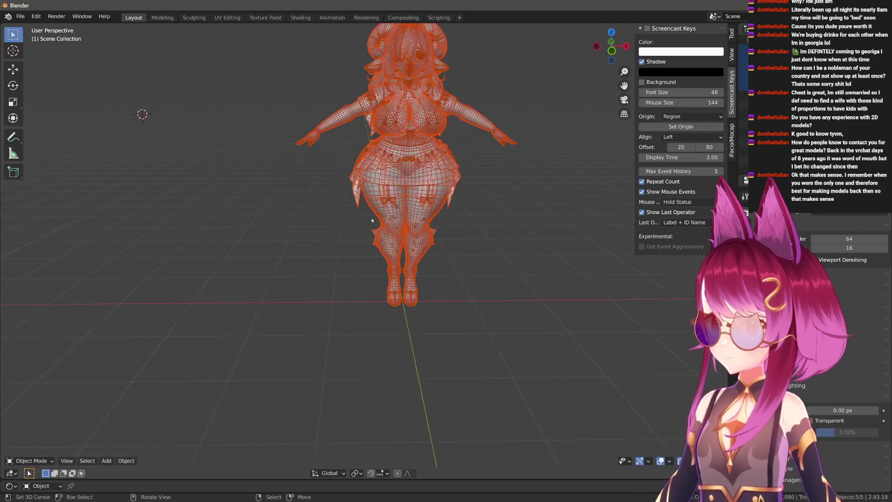
Select the body's halo faces and move them straight up above the head.
middle_click_drag(328, 238, 371, 331)
scroll(371, 330, "up", 3)
scroll(372, 330, "up", 3)
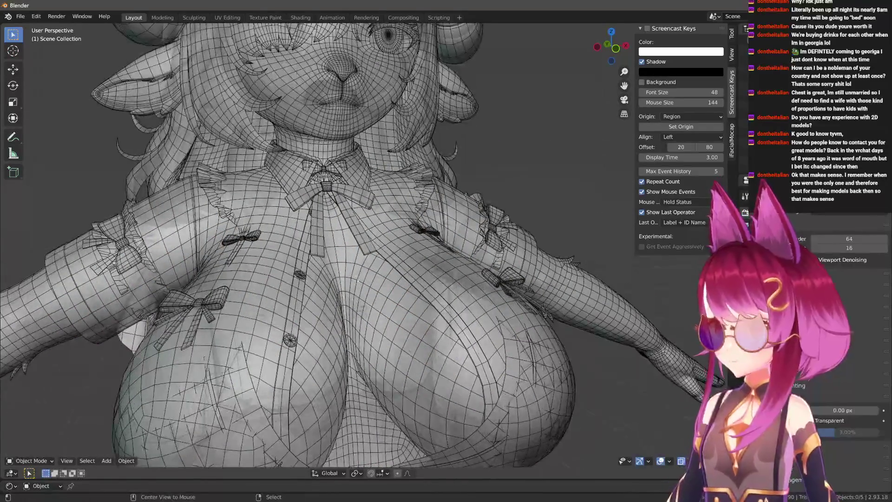
left_click(363, 279)
scroll(362, 268, "up", 3)
scroll(362, 268, "up", 2)
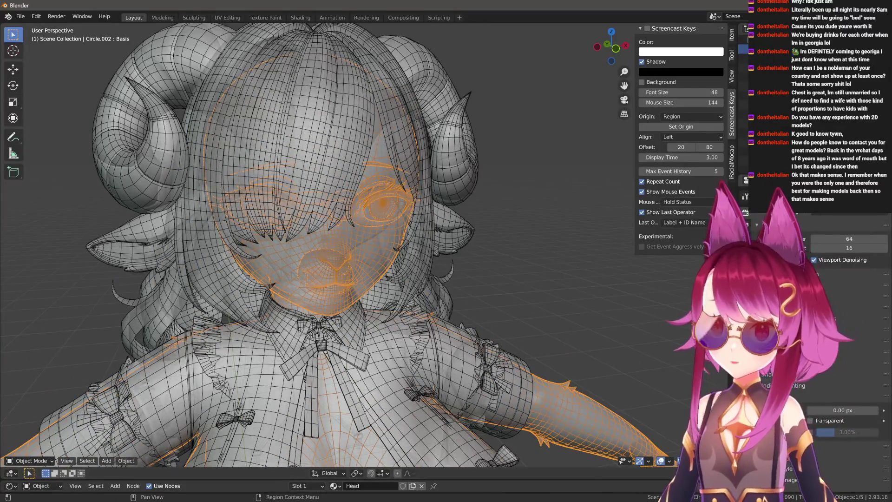
scroll(365, 209, "down", 3)
scroll(349, 182, "up", 1)
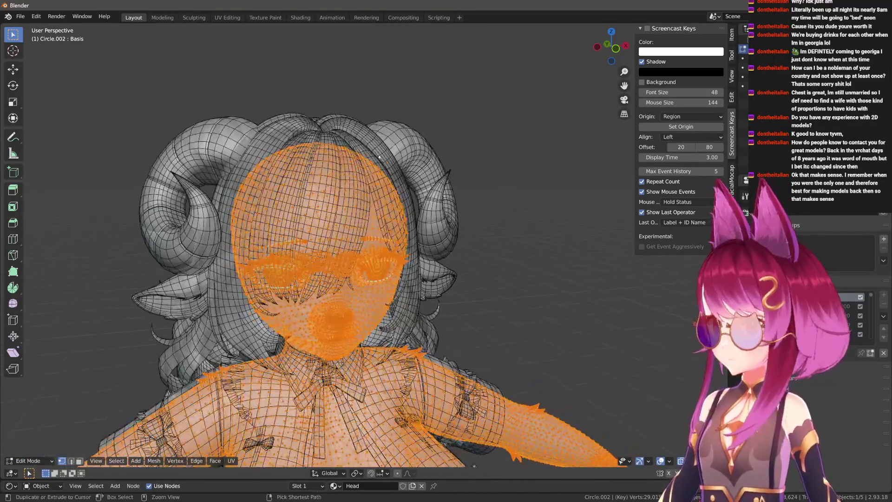
key("Tab")
key("ctrl+KP_Add")
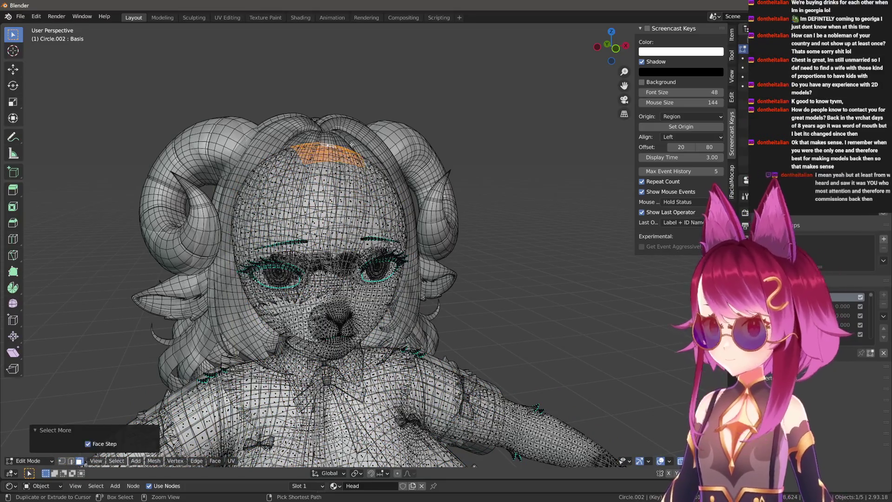
key("g")
key("z")
left_click(368, 51)
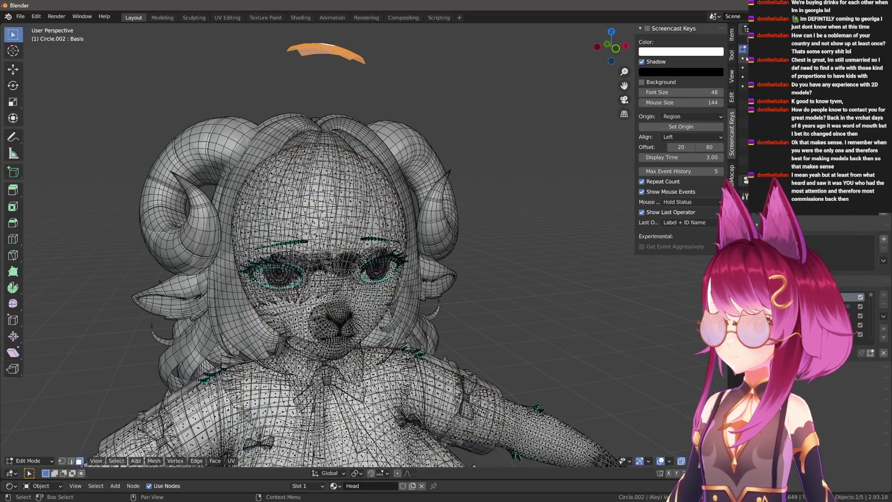
Leave edit mode, unhide the hair, deselect all and start saving under a new name.
key("Tab")
key("alt+h")
key("alt+a")
scroll(458, 180, "down", 4)
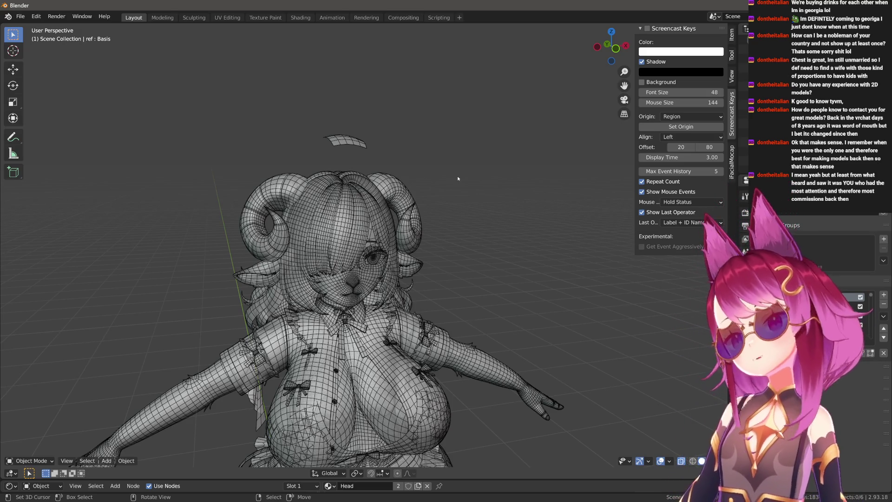
scroll(458, 179, "up", 2)
scroll(430, 184, "up", 2)
middle_click_drag(429, 184, 439, 229)
scroll(439, 229, "up", 2)
scroll(439, 229, "up", 2)
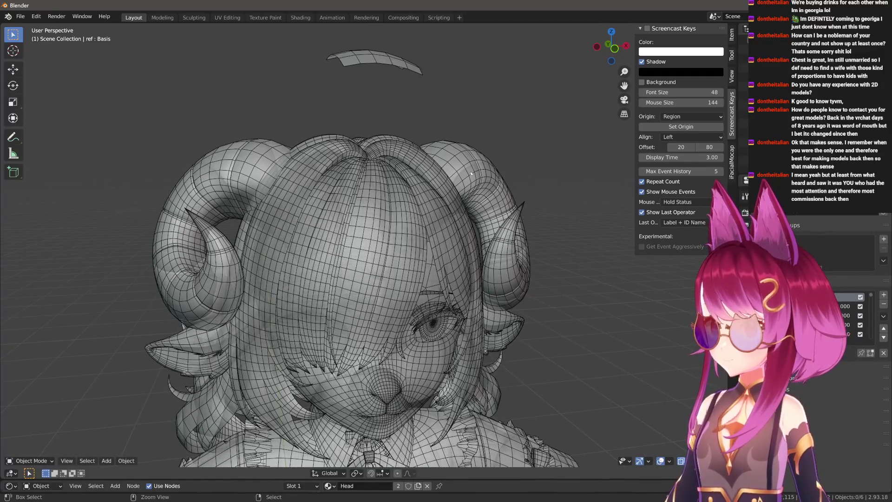
key("ctrl+s")
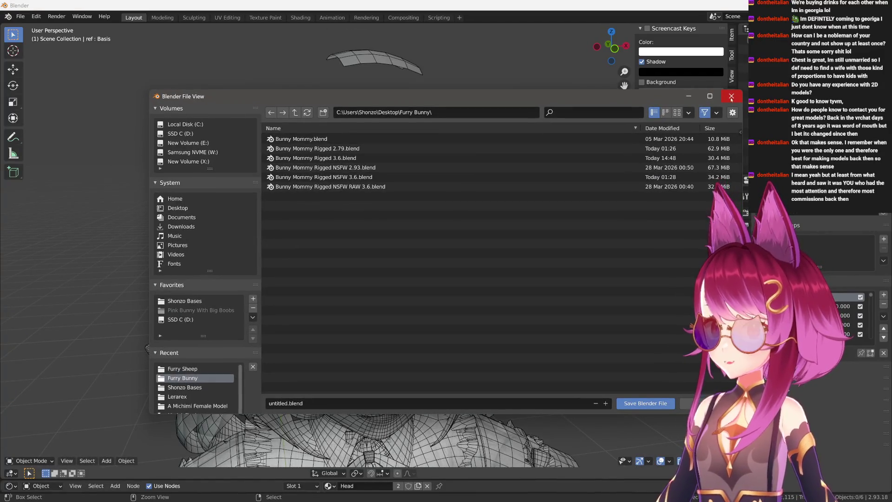
Save the scene as Sheep 2.93.blend in the Furry Sheep folder and switch back to Blender 2.79.
left_click(177, 208)
key("ctrl+f")
type("shee")
key("Return")
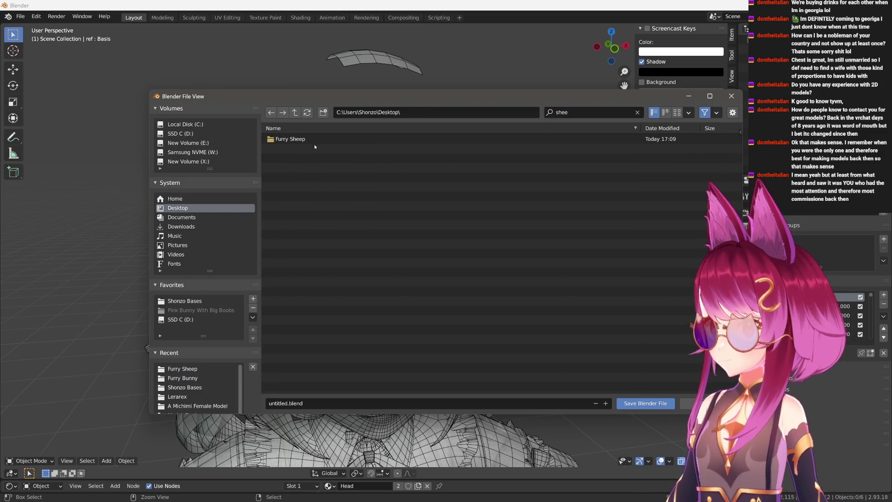
double_click(305, 139)
left_click(303, 139)
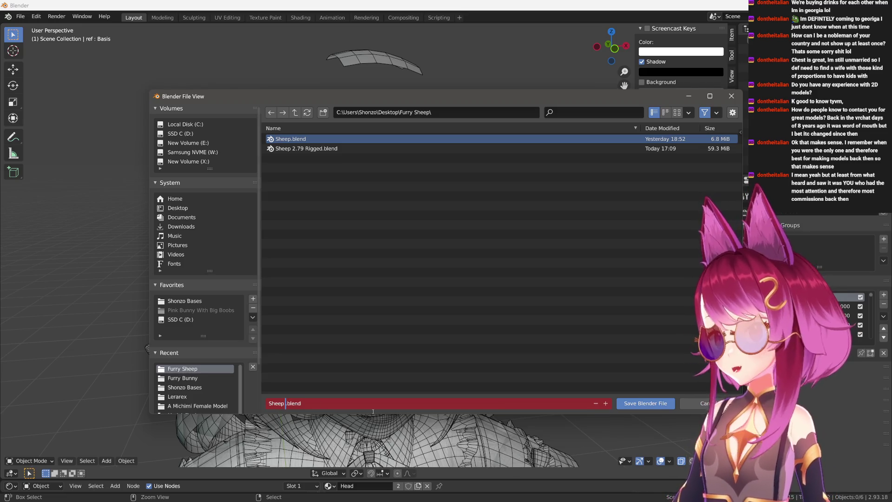
type("2.93")
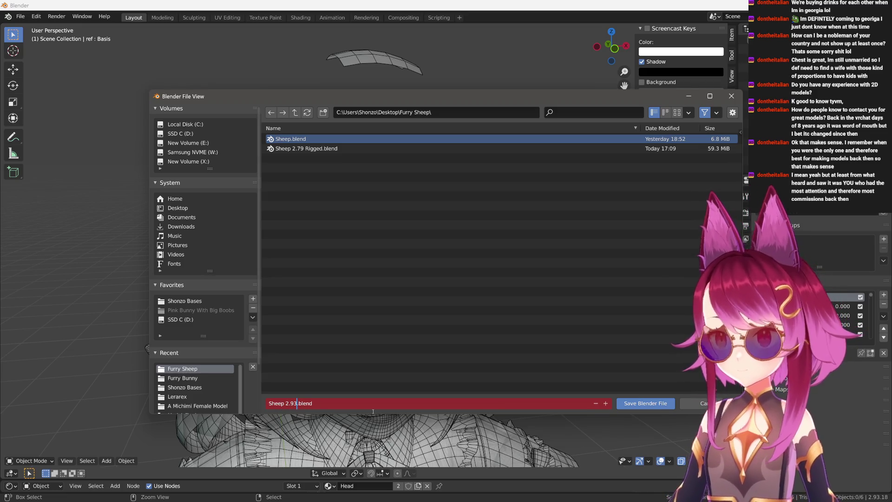
key("Return")
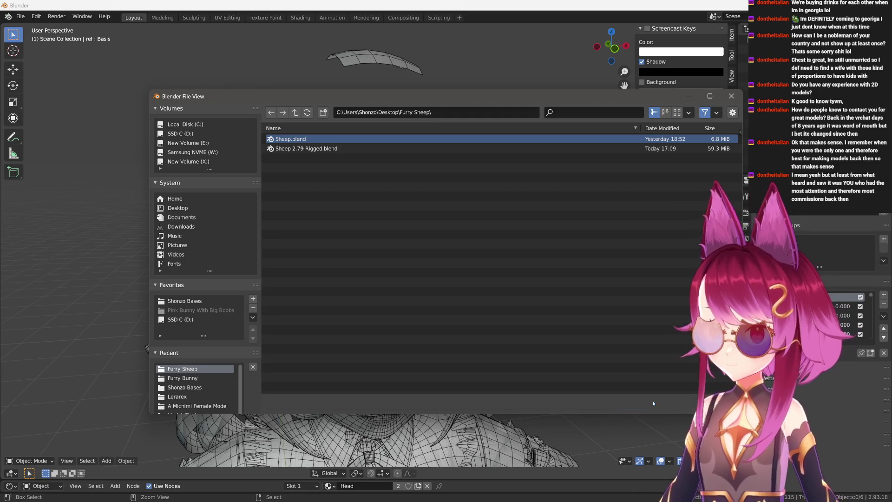
left_click(644, 403)
key("alt+Tab")
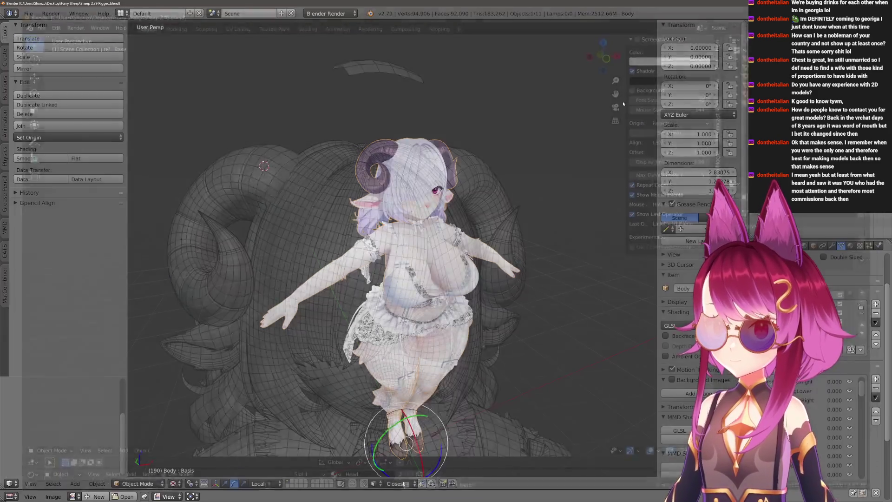
View the rigged sheep from the front and briefly browse the File > Import formats.
middle_click_drag(299, 125, 324, 149)
scroll(324, 150, "down", 1)
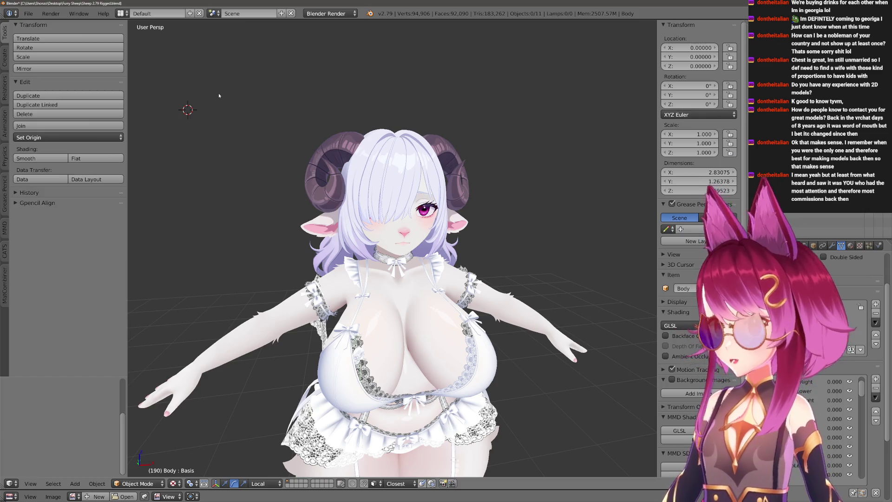
left_click(28, 14)
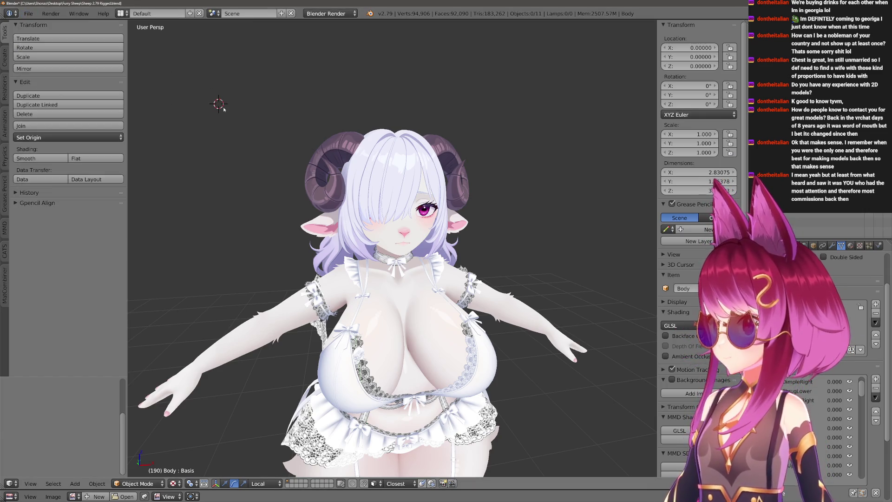
left_click(23, 14)
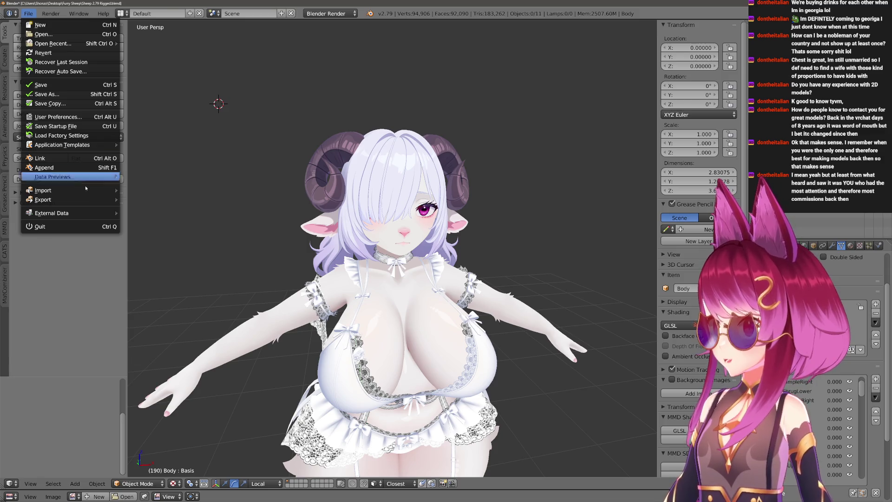
mouse_move(70, 189)
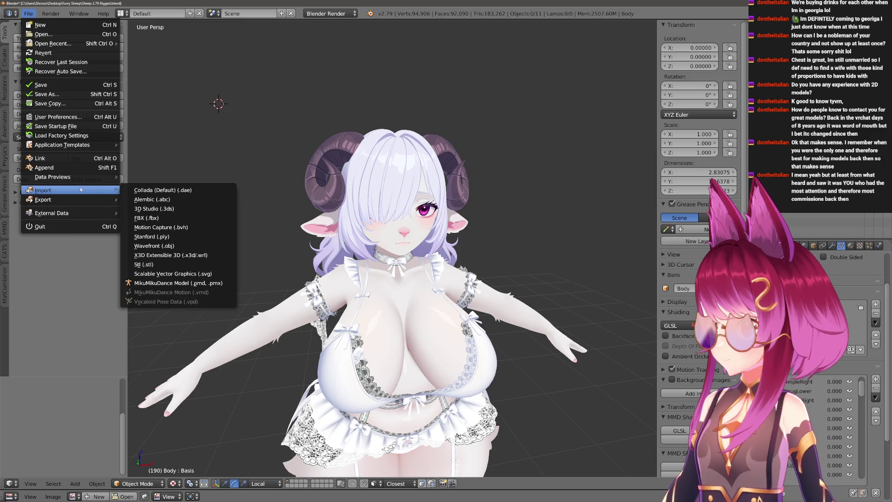
left_click(190, 136)
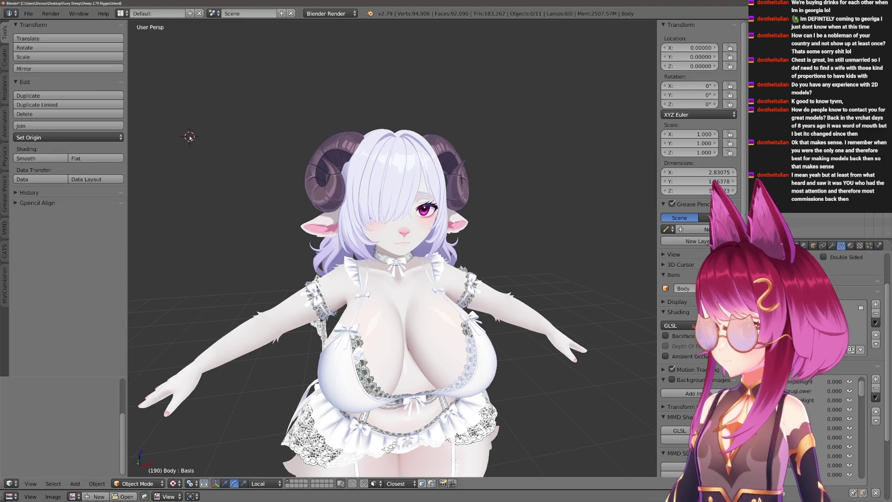